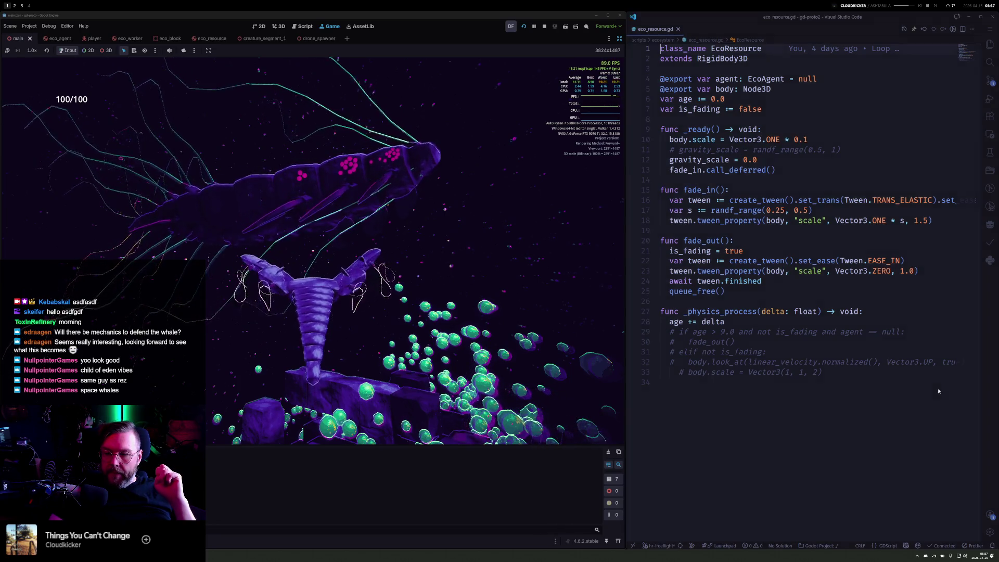
- Skip the Child of Eden gameplay video ahead in jumps to about 12:57
key(alt+Tab)
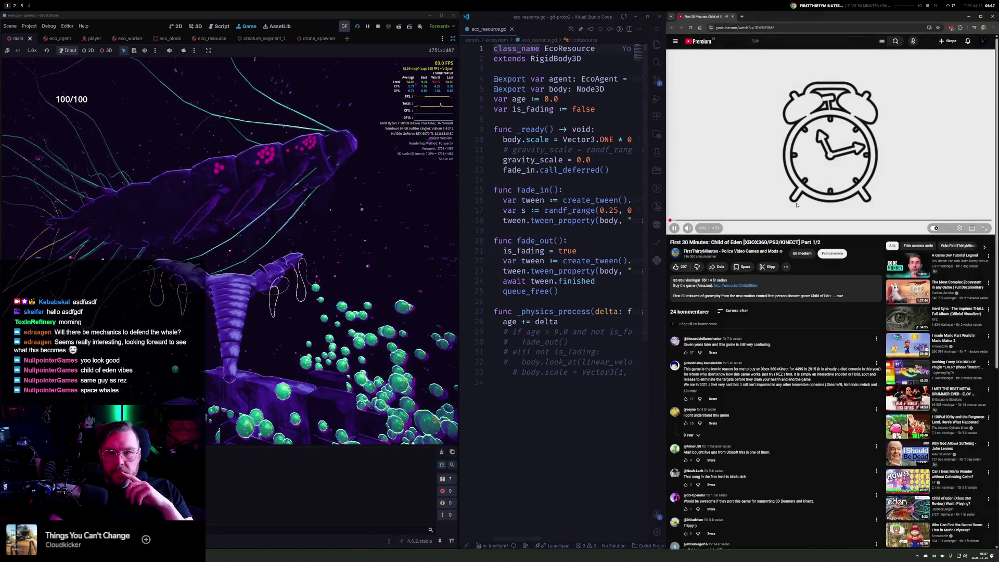
click(732, 220)
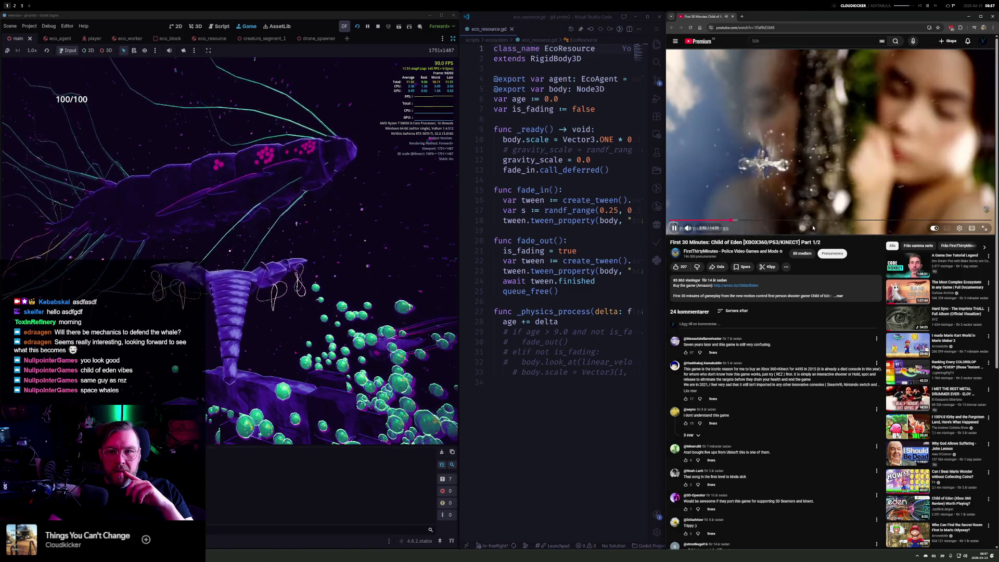
click(794, 221)
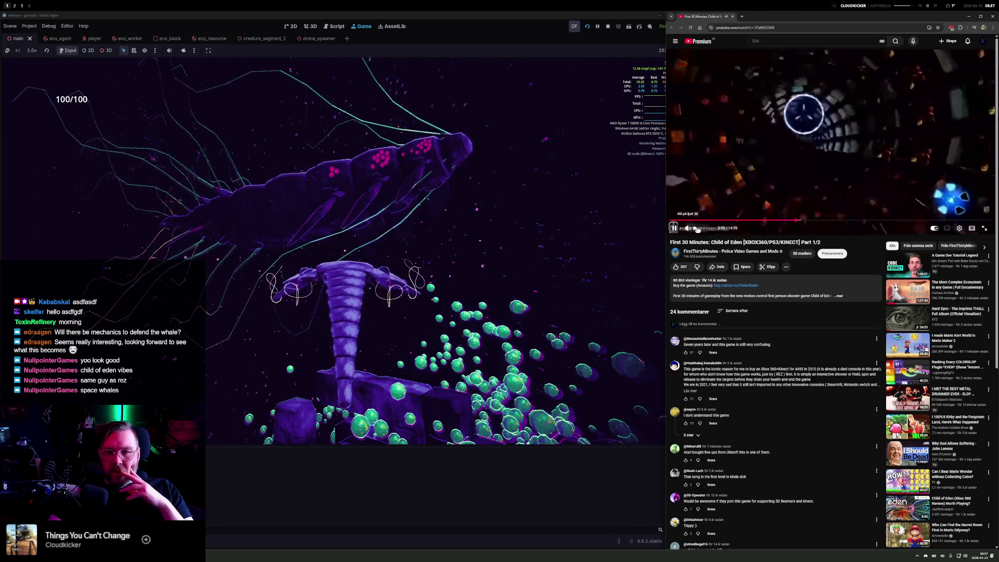
click(846, 222)
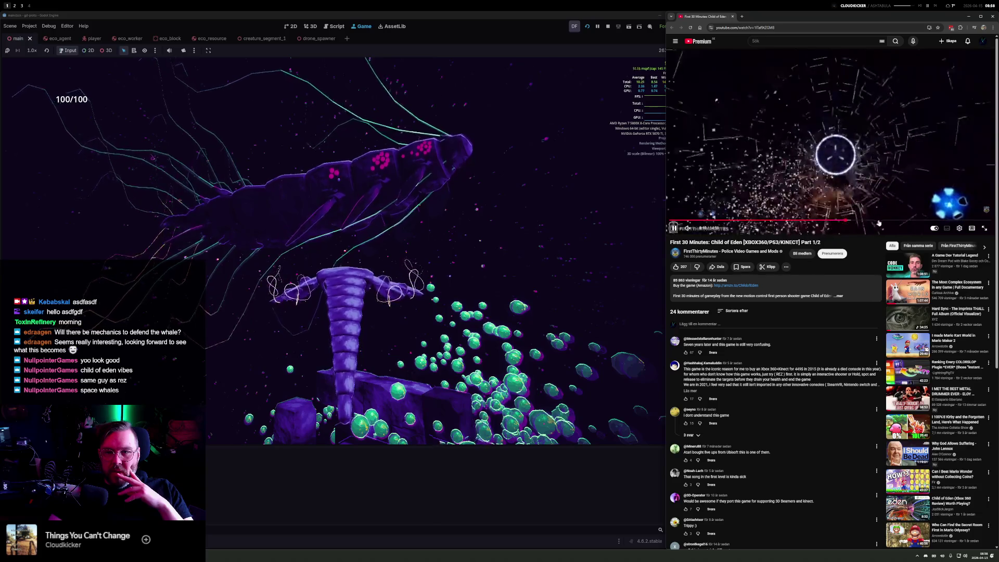
click(886, 221)
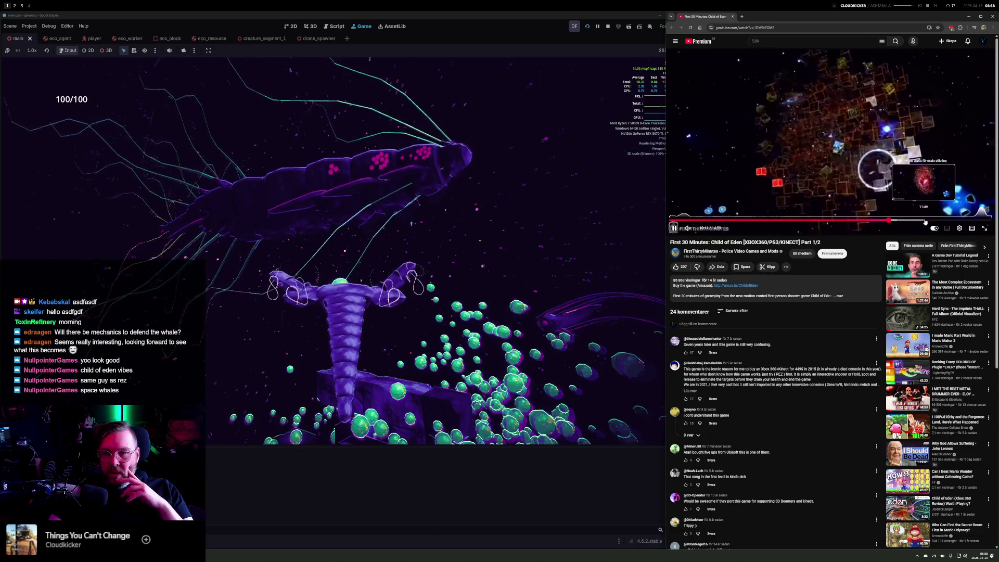
click(921, 222)
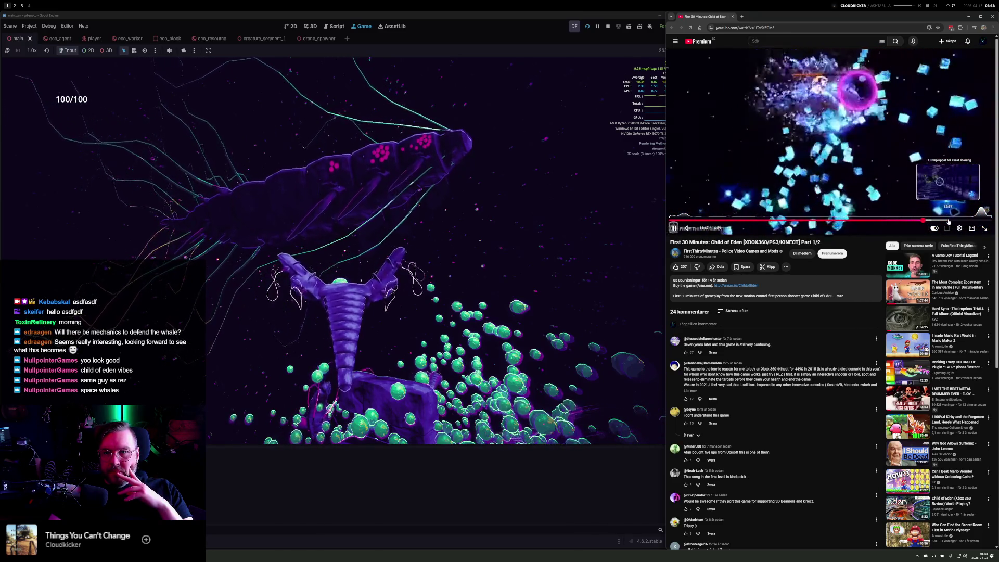
click(948, 221)
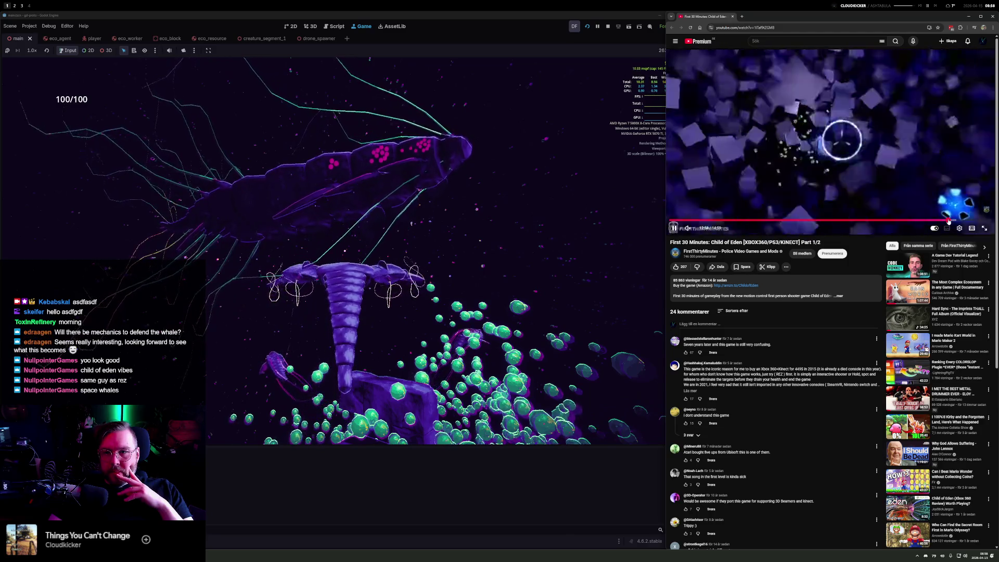
- Open and close the video's playback settings, then hide the browser
click(959, 228)
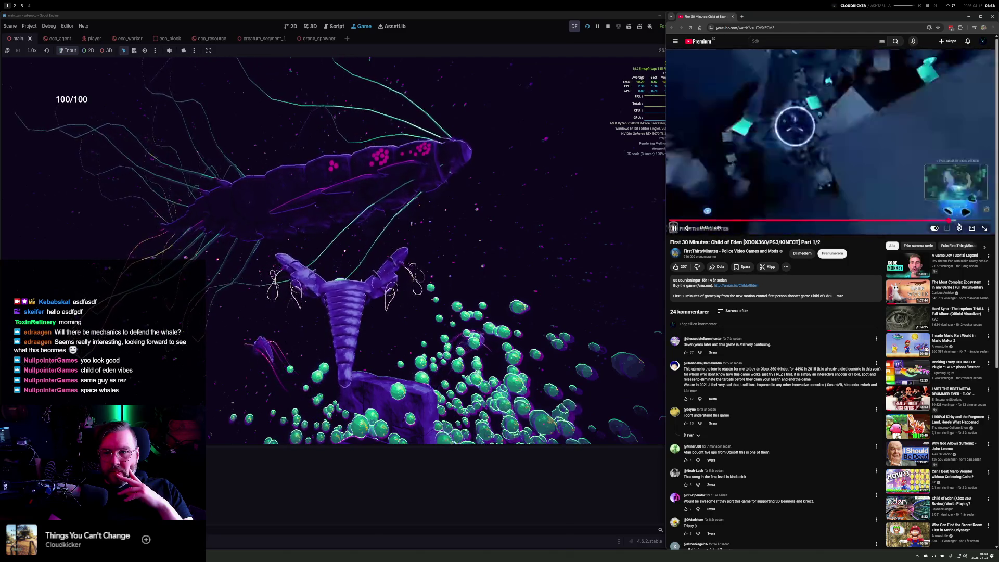
click(959, 228)
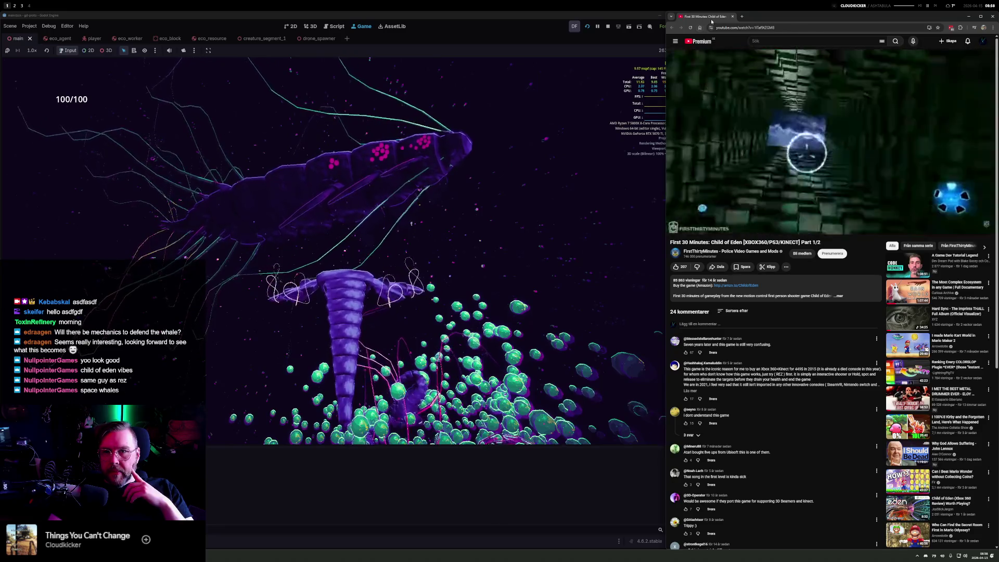
key(ctrl+w)
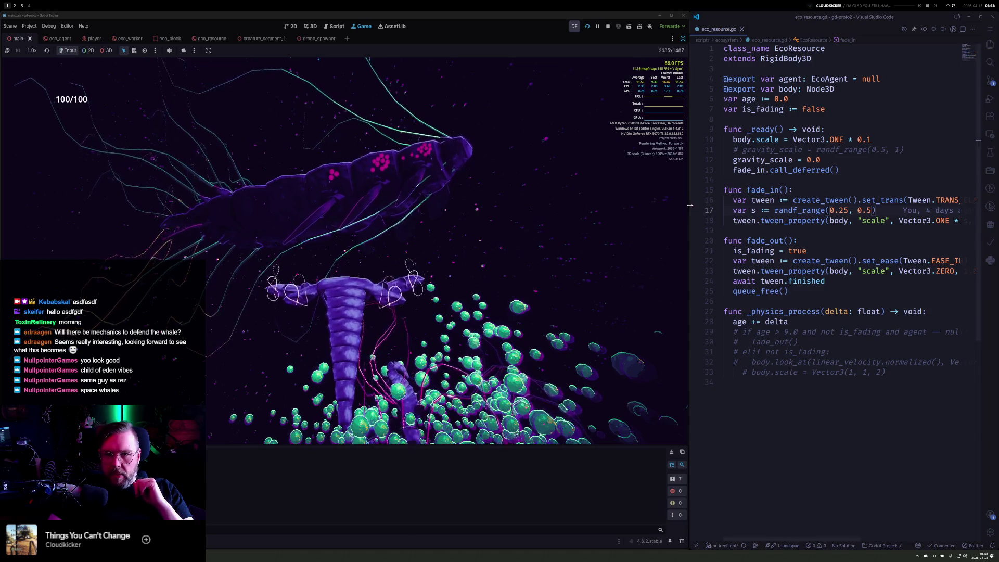
double_click(616, 24)
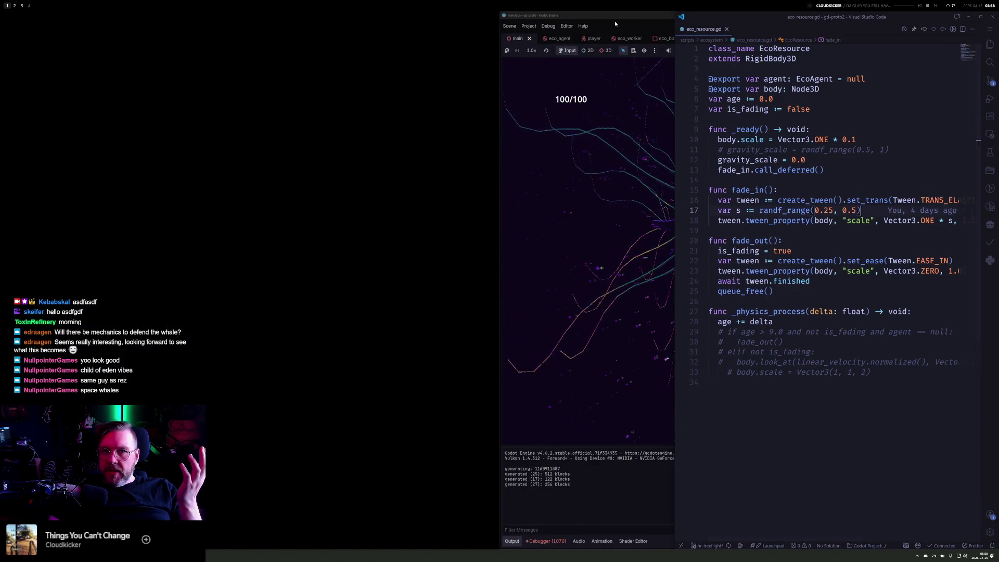
key(super+Left)
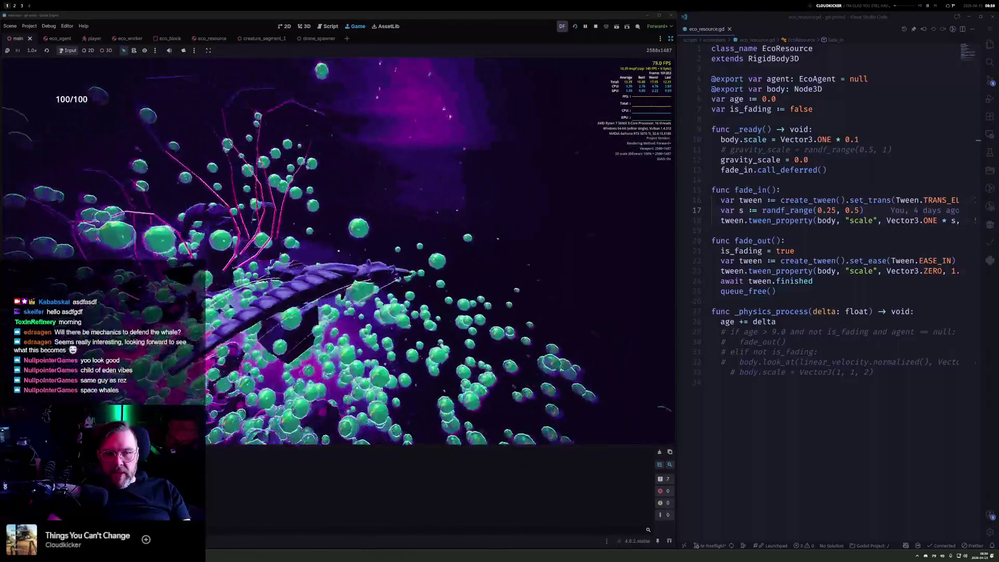
click(815, 99)
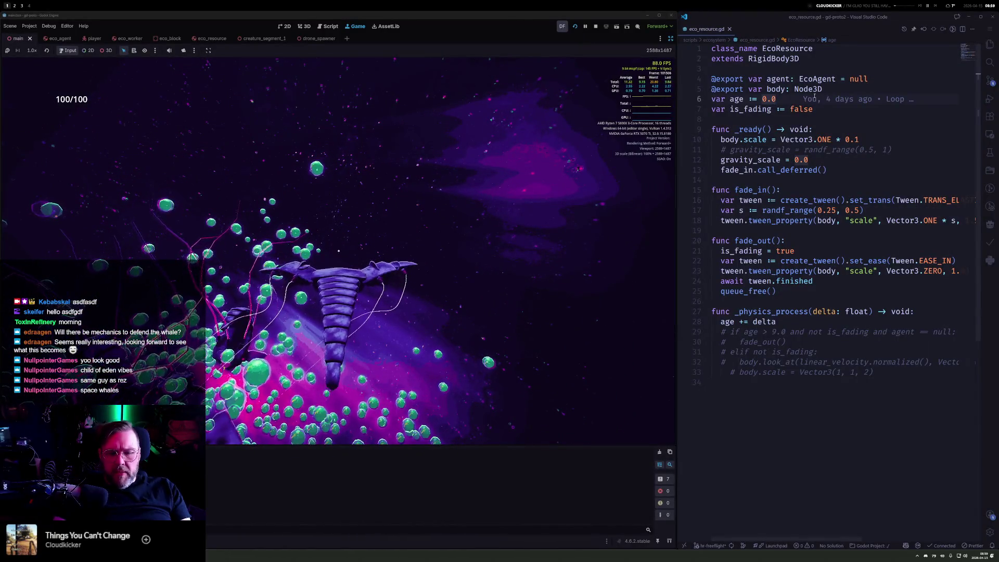
- Create a new blank file and type the TODAY and MAYBE notes
key(ctrl+n)
key(Return)
key(Return)
text(TODAY:)
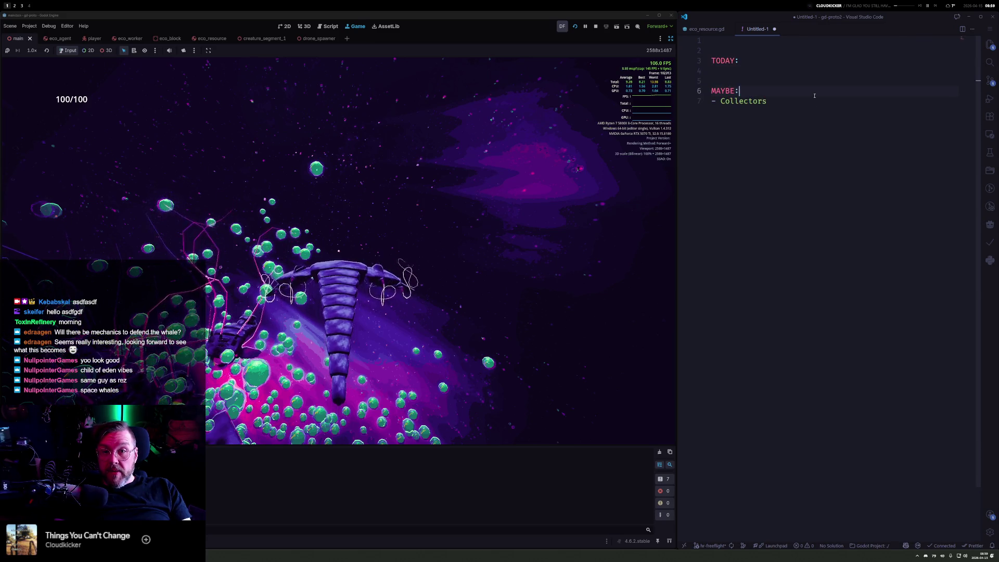
- Change the note's language mode to Todo
key(ctrl+shift+p)
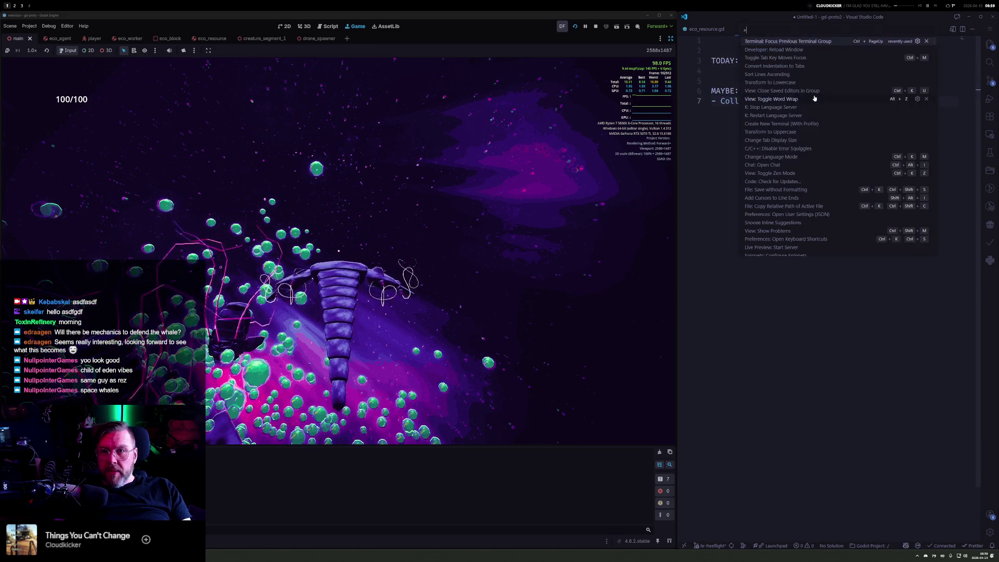
text(la)
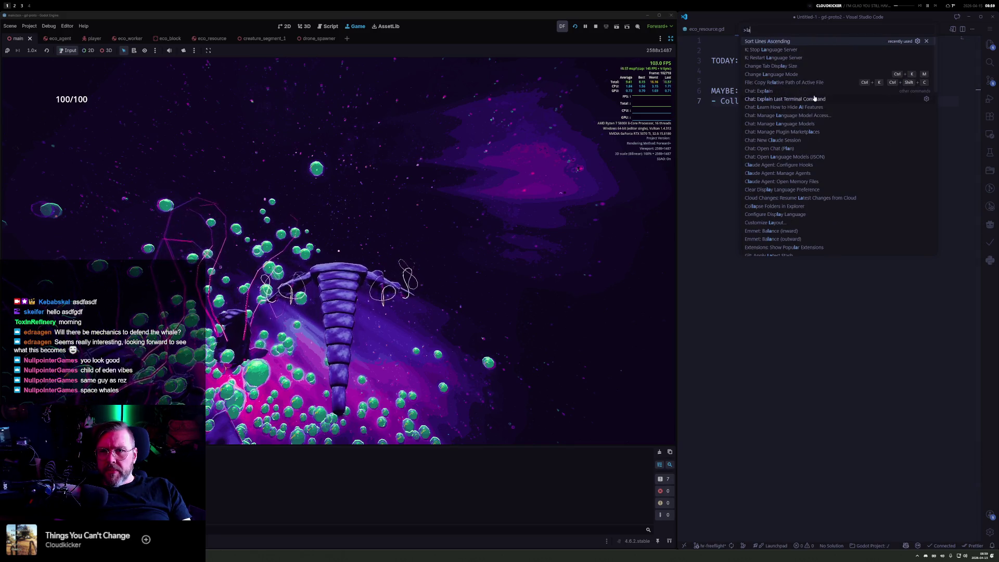
key(BackSpace)
key(BackSpace)
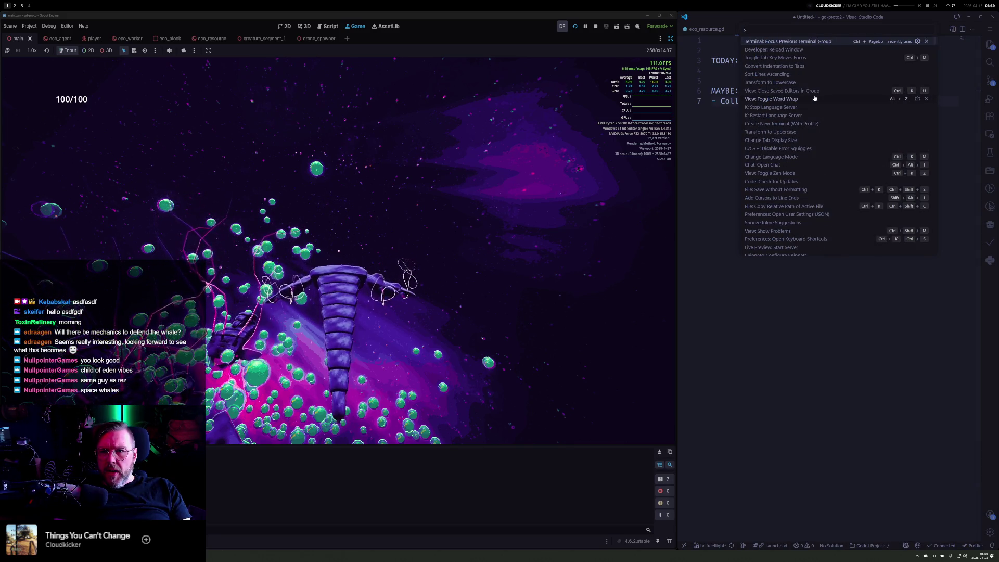
text(langu)
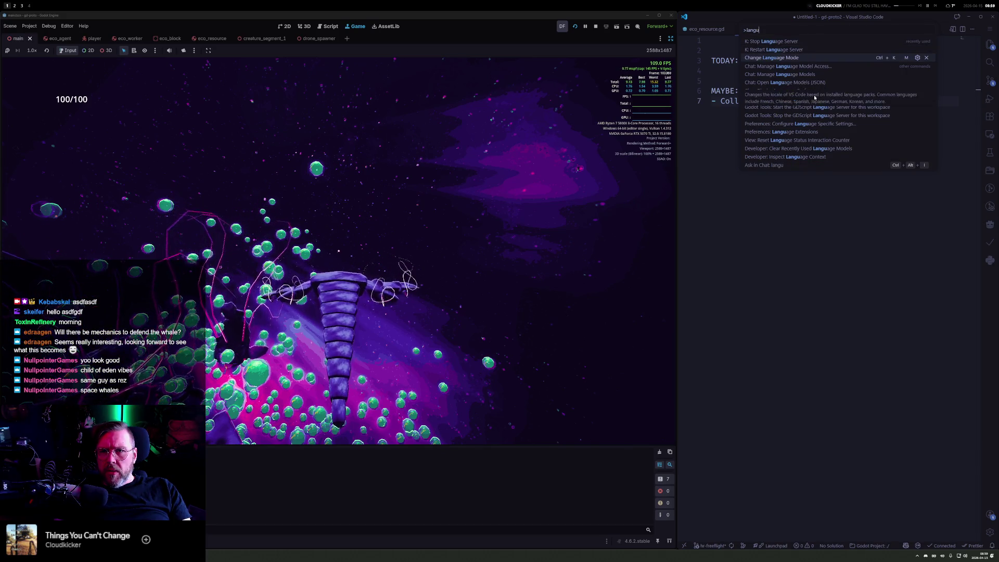
key(Return)
text(tors)
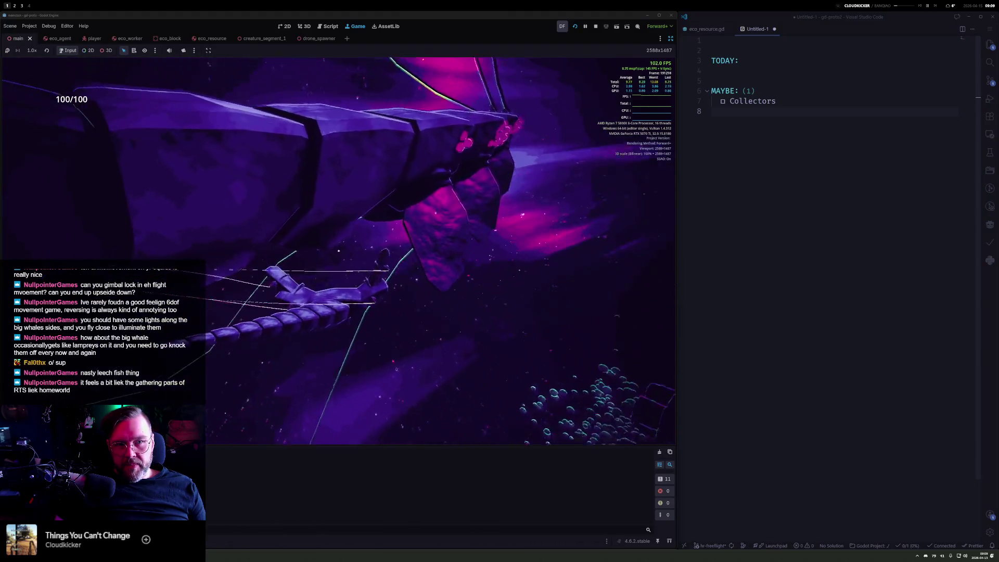
- Place the cursor on a new line below the Collectors item
click(806, 164)
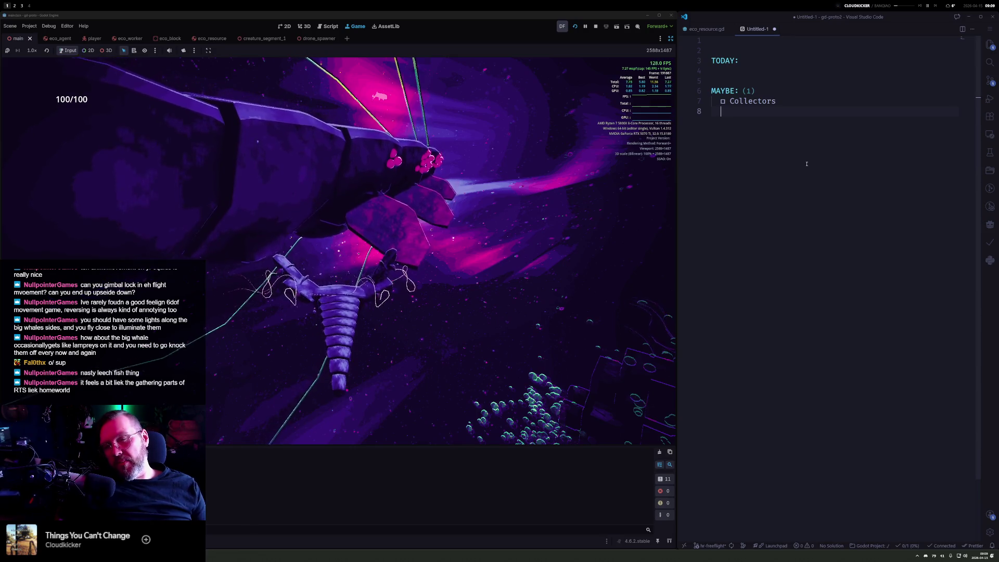
- Add 'Tech tree' and 'Ordering' checkbox items beneath Collectors under MAYBE
key(ctrl+Return)
text(Tech tree)
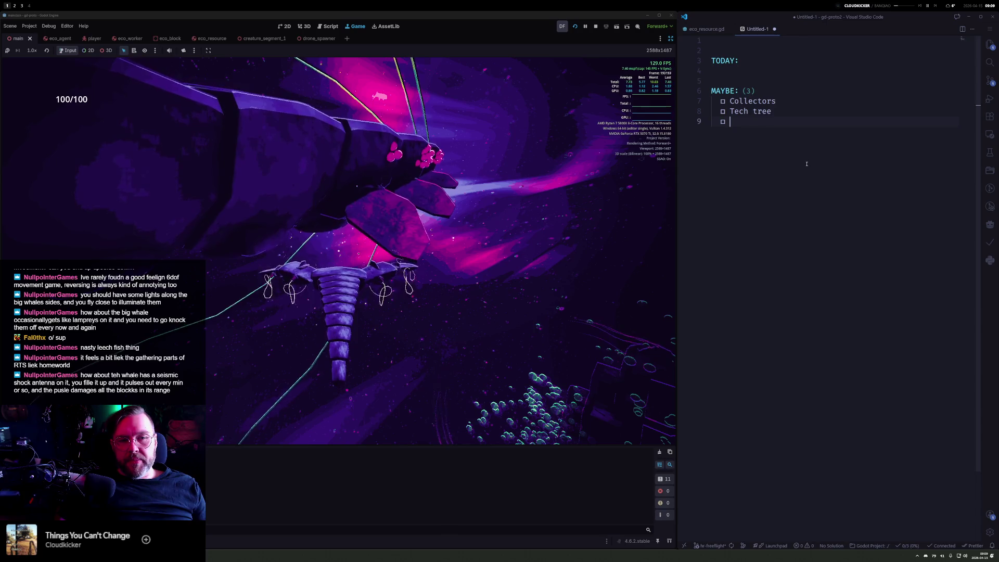
text(dering)
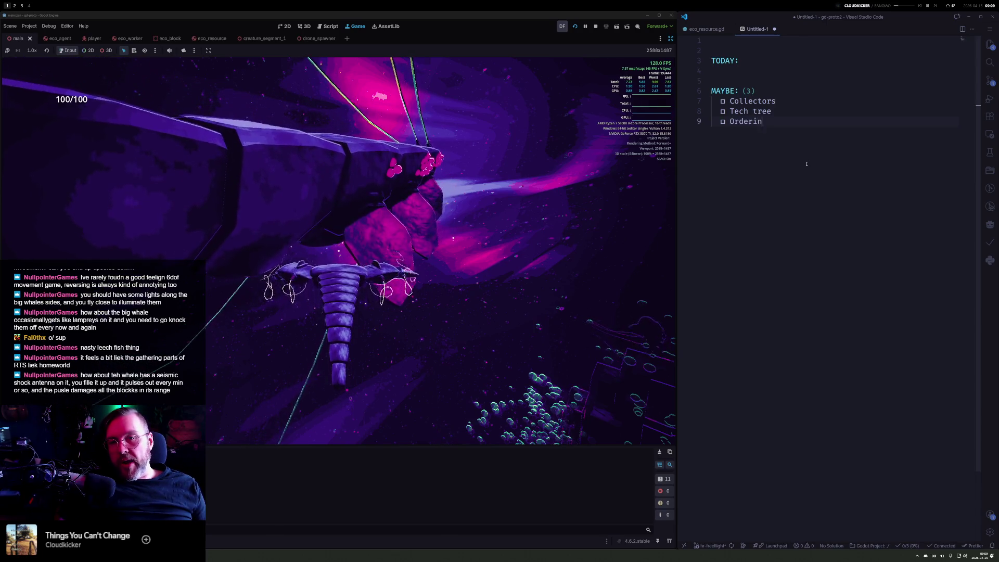
key(Up)
key(Up)
key(Up)
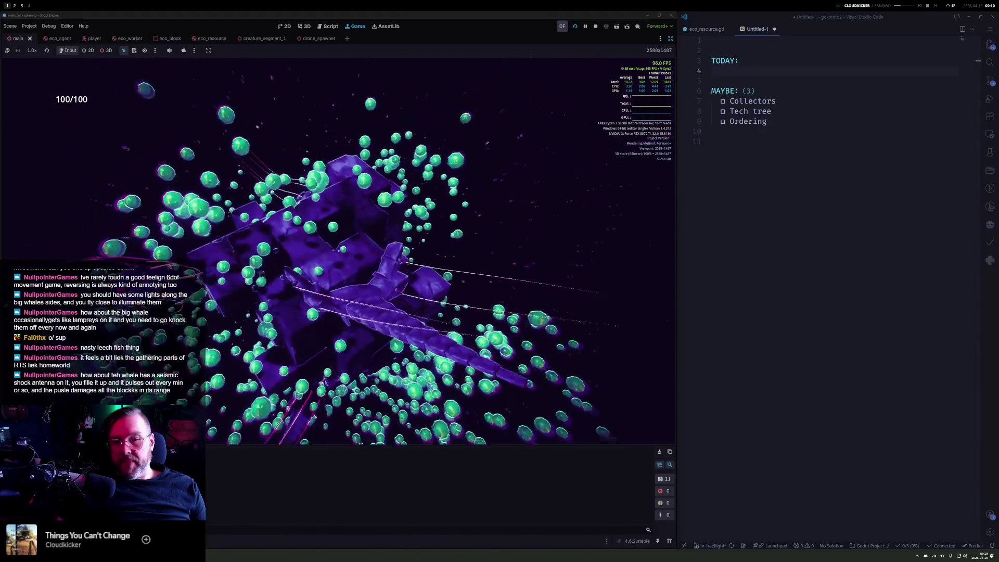
- Start an IDEAS section whose first idea makes Seismic shock antennae weaken blocks or power up workers
click(801, 196)
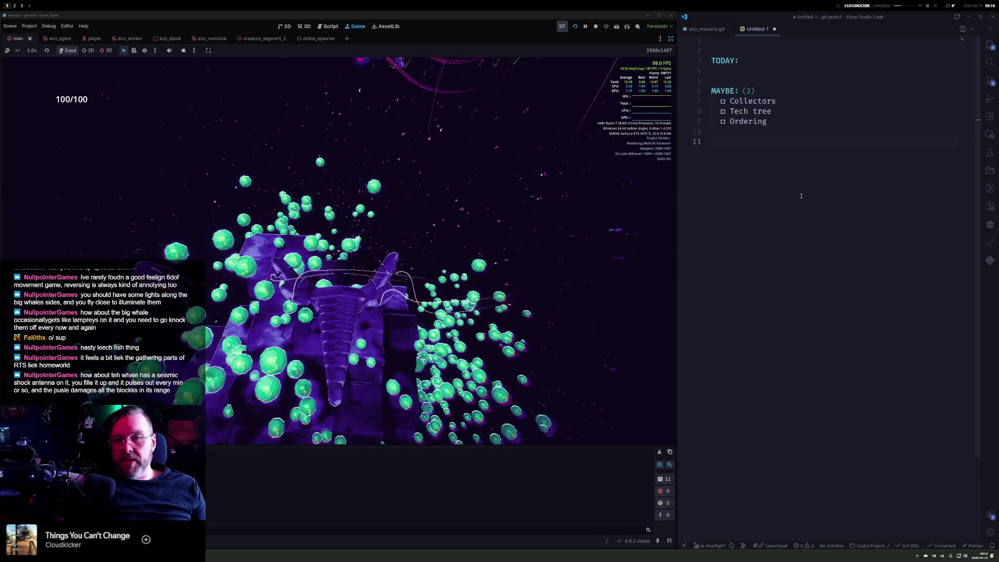
key(Return)
key(Return)
text(DESA)
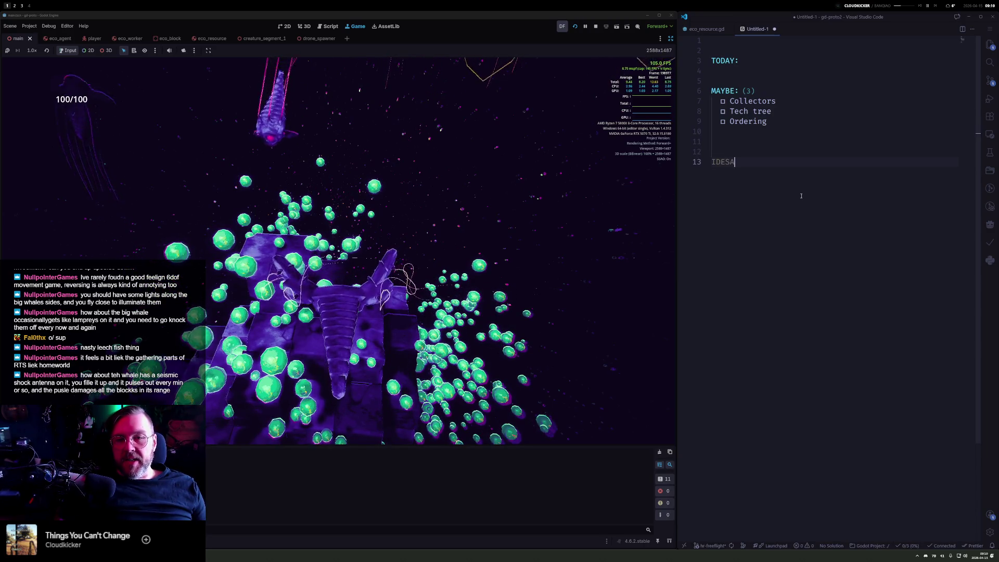
key(BackSpace)
text(AS:)
key(Return)
key(ctrl+plus)
key(Tab)
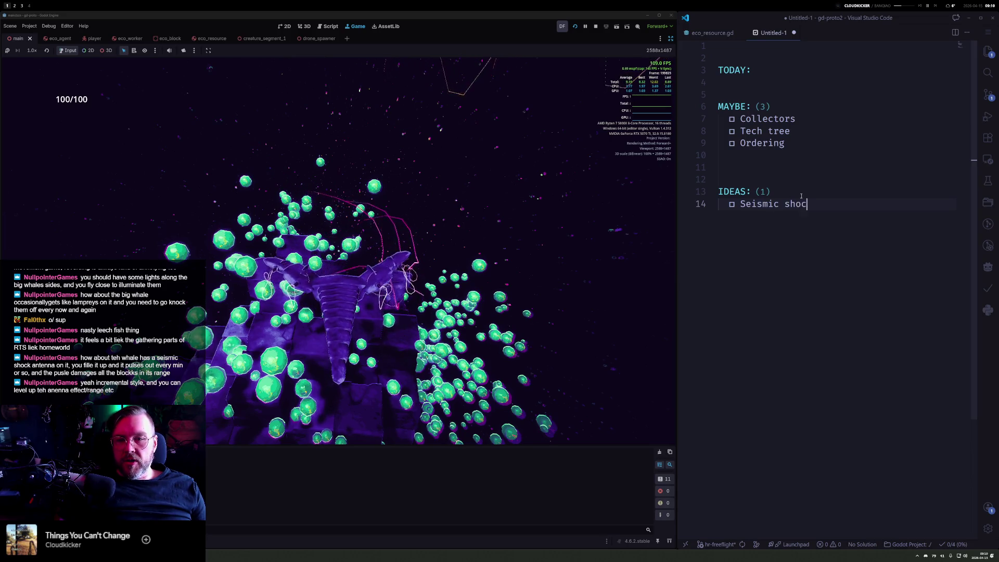
text(e -)
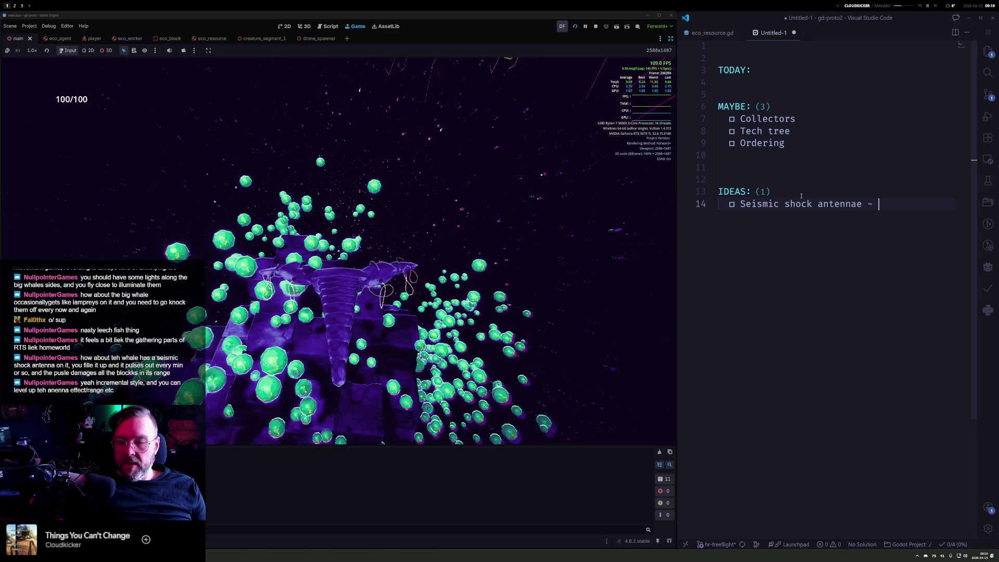
text( Weake)
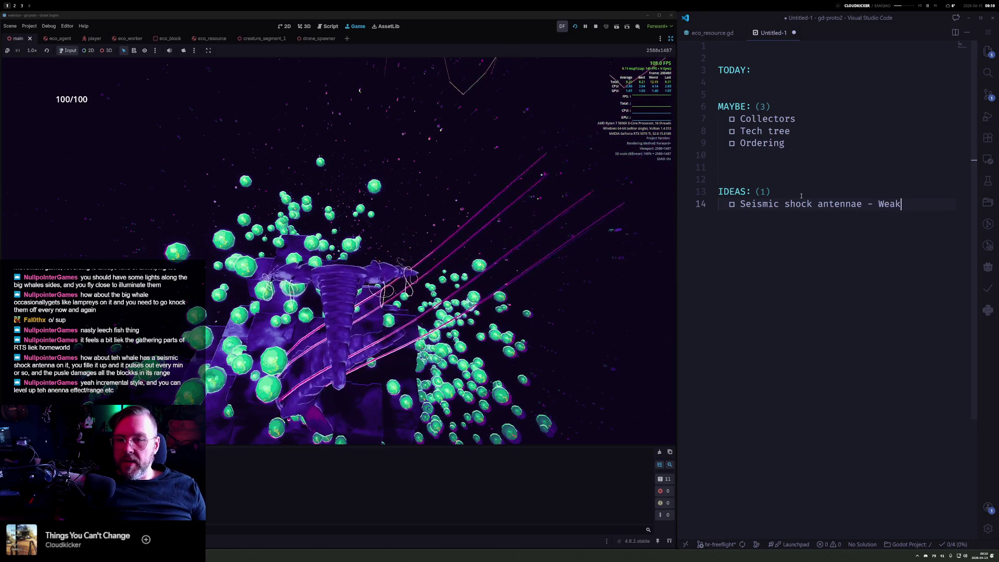
text( nearby blocks)
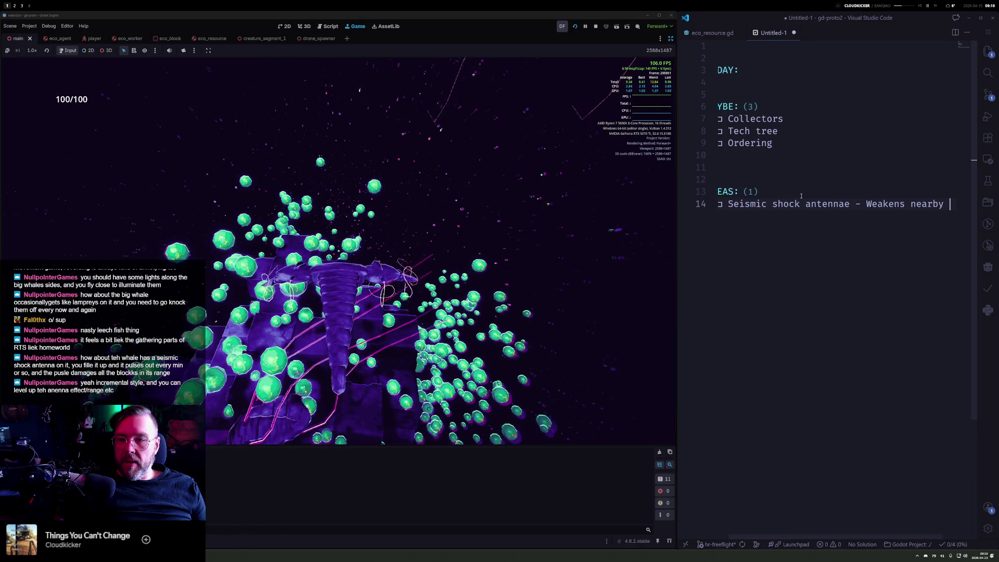
text( (or powers u)
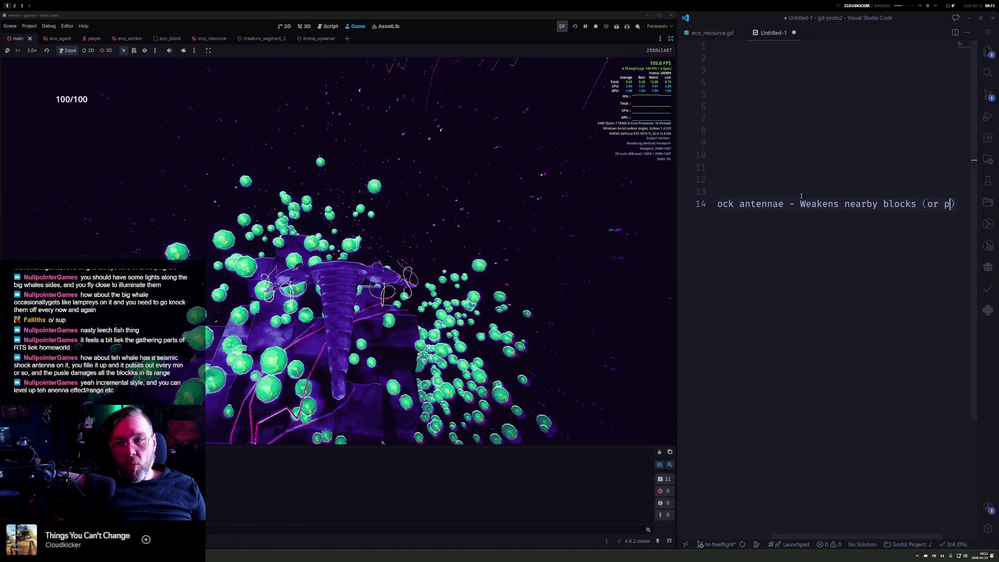
text(p your works)
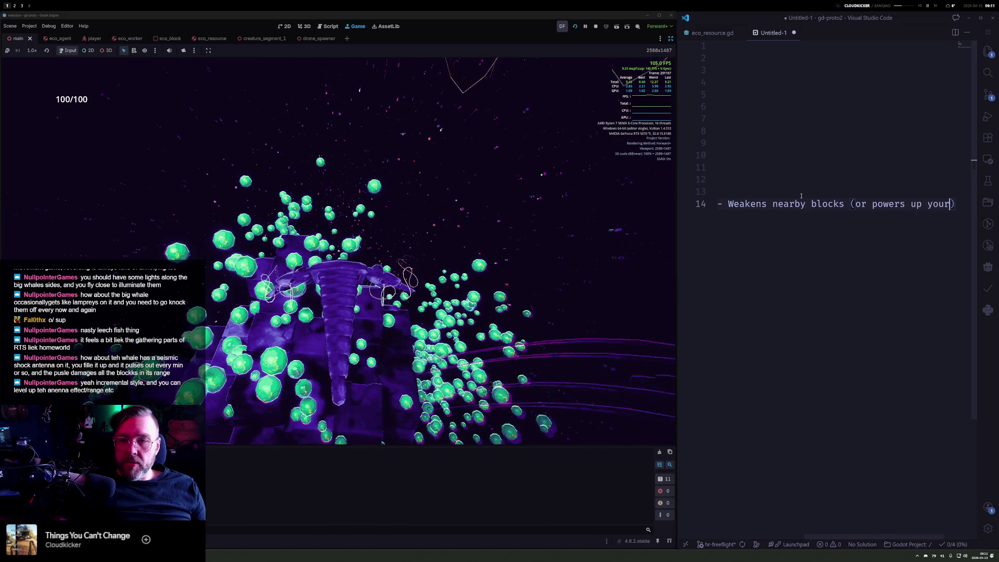
key(BackSpace)
text(ers?))
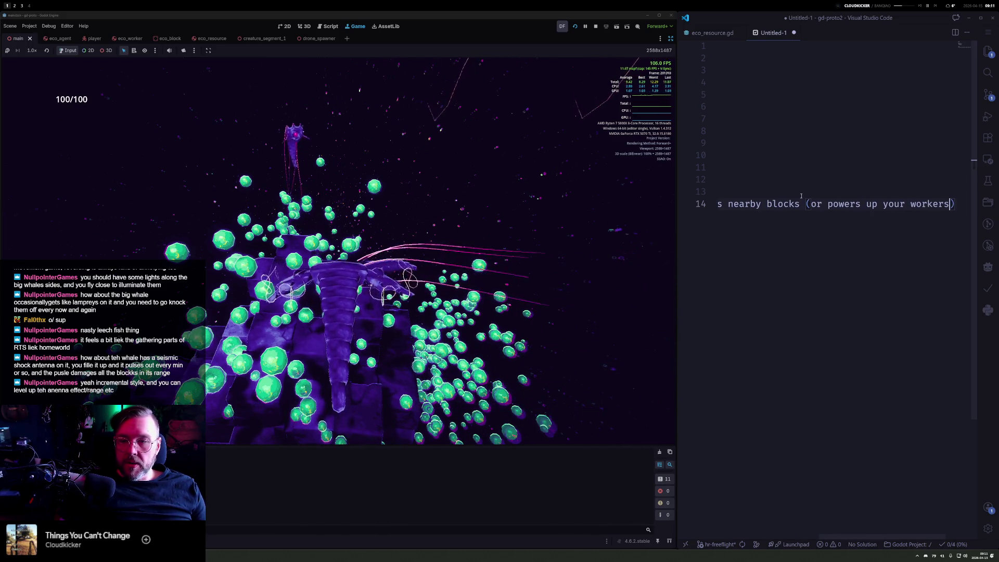
- Enable word wrap and add 'Upgrade item generator' and 'Feed workers upgrade food' ideas
key(Return)
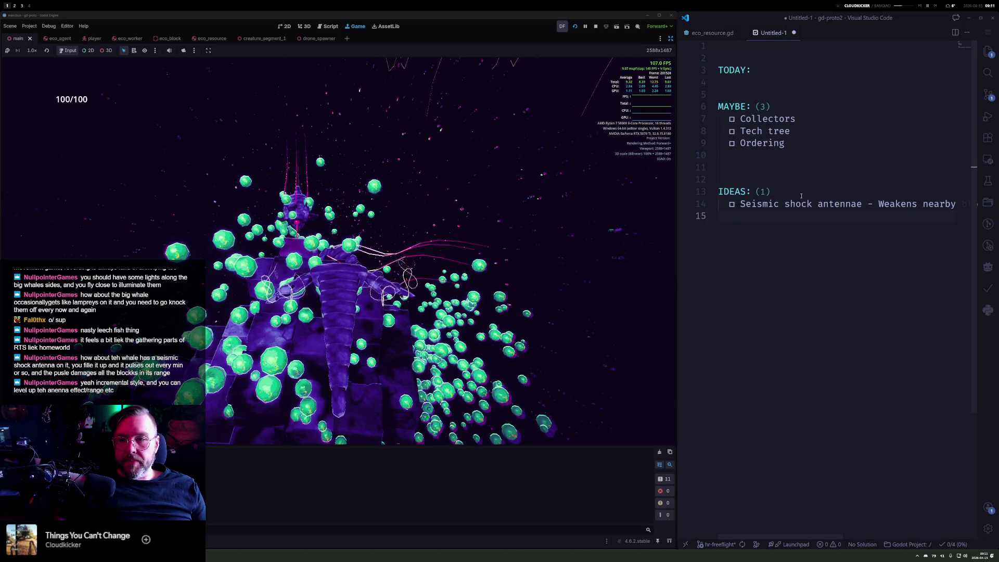
key(alt+z)
key(ctrl+Return)
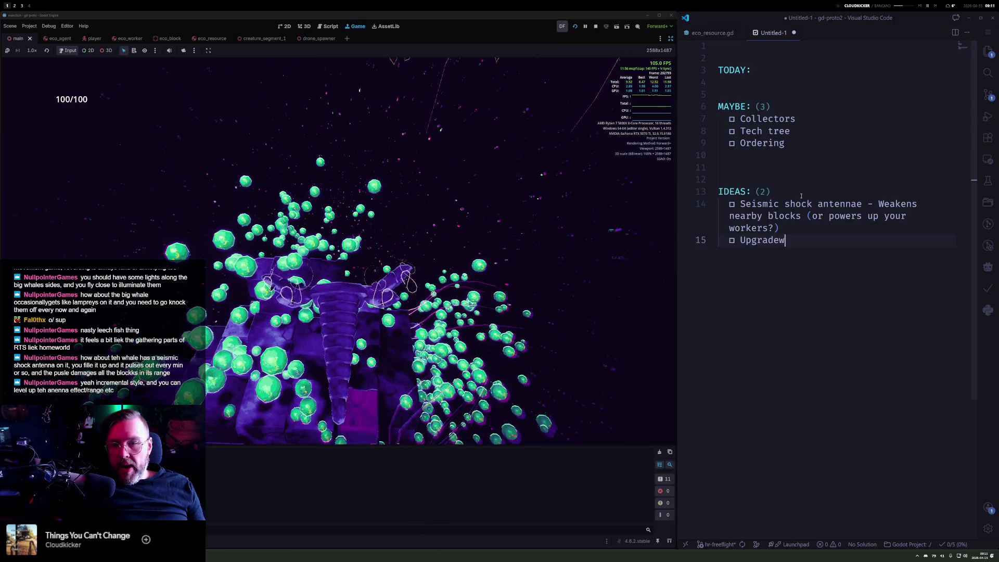
text(item generator -)
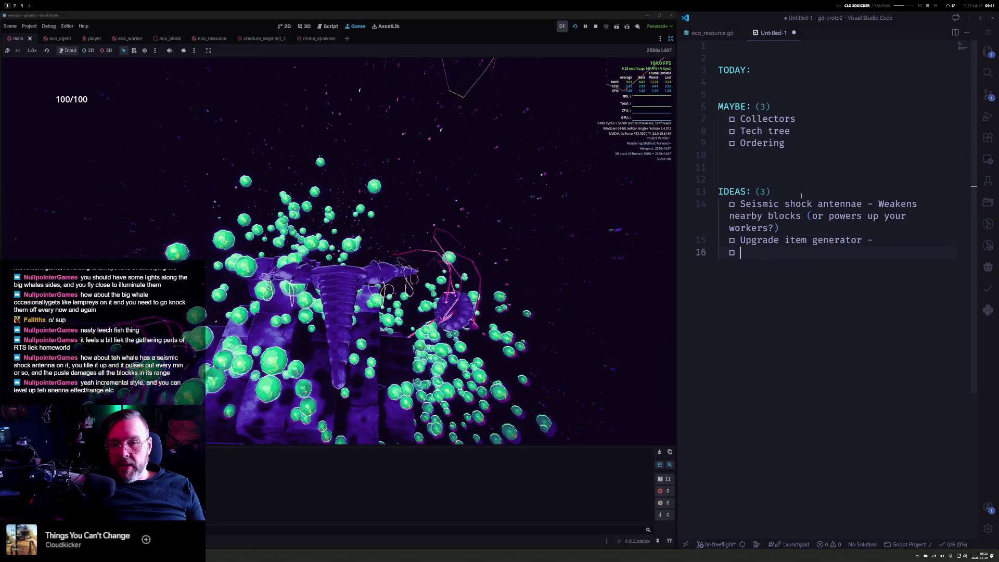
text(Feed workers)
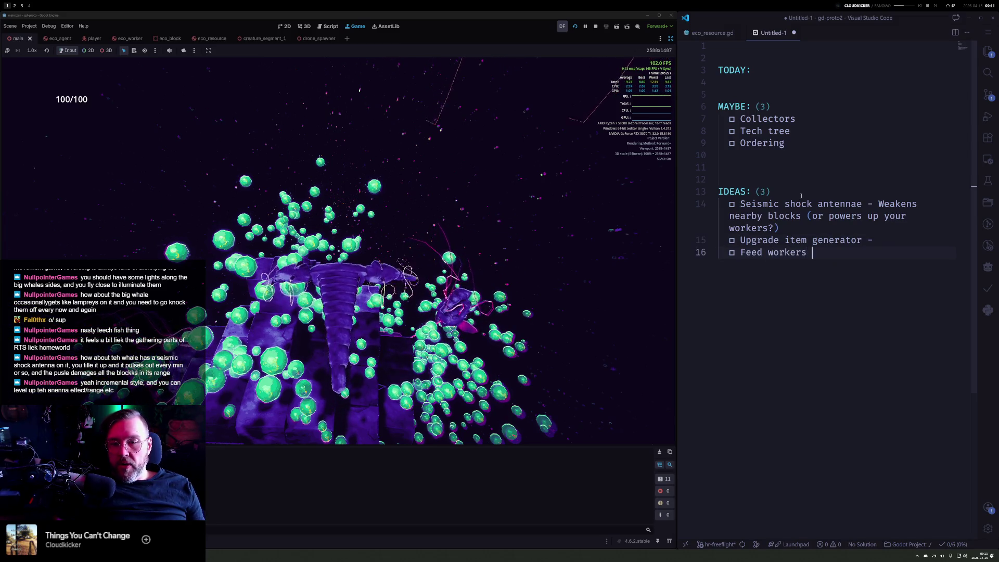
text(de m)
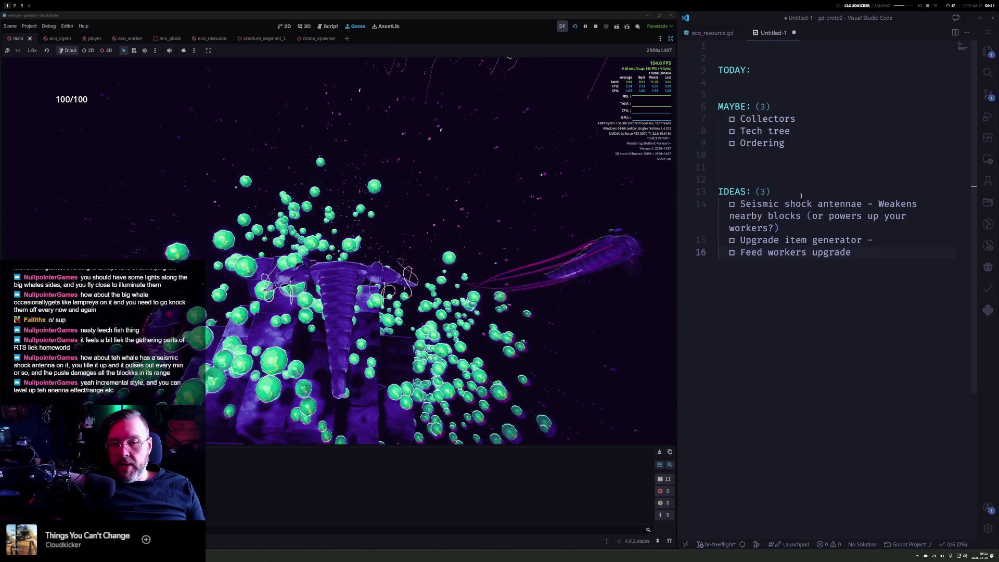
key(BackSpace)
text(food - mak)
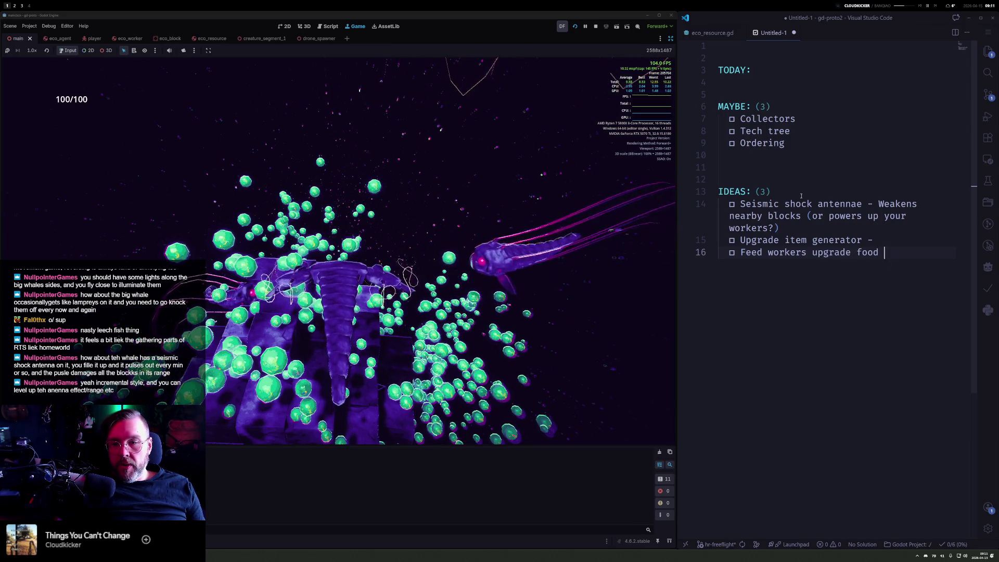
text(e em bedd)
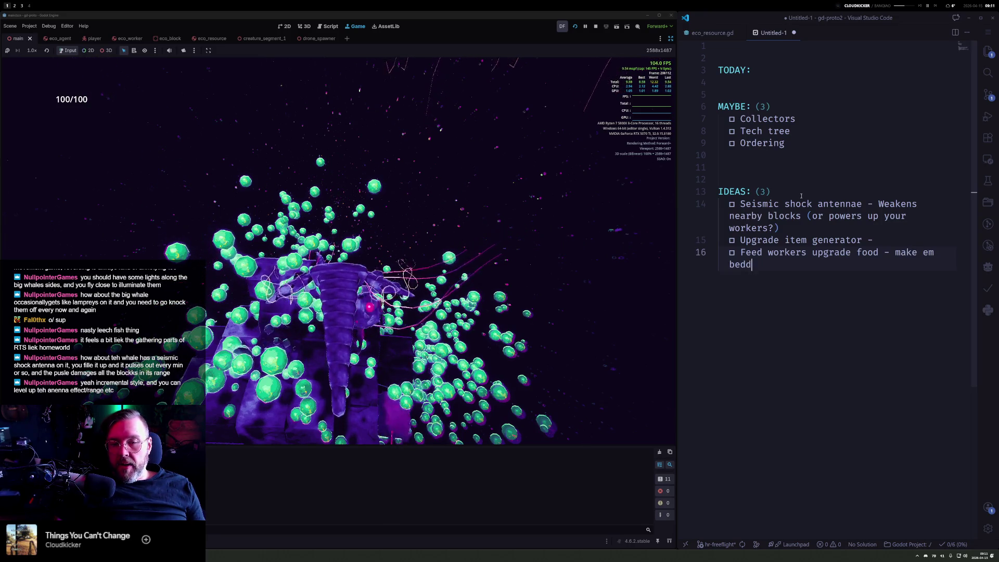
text(ter )
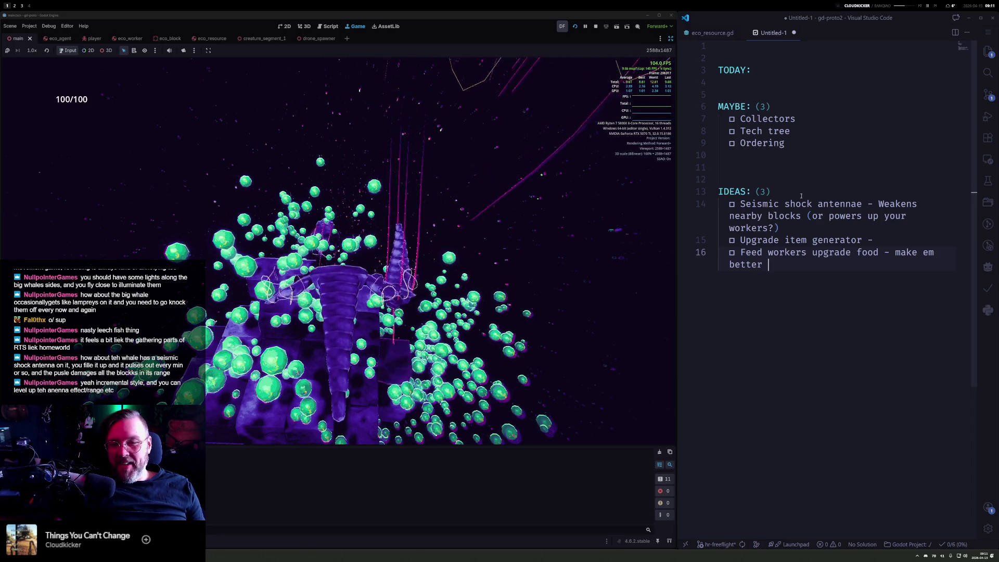
text( (increase damage etc)
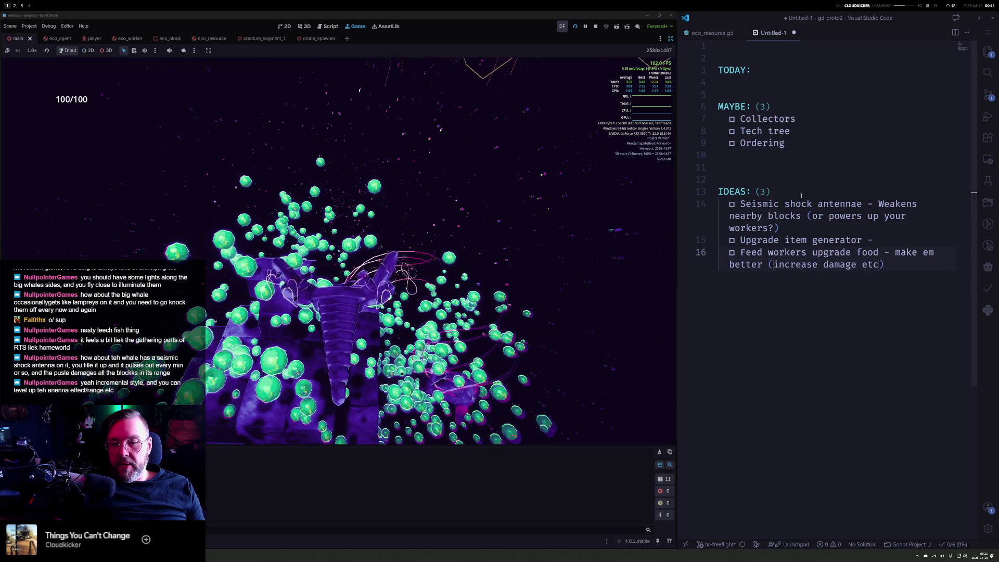
key(Return)
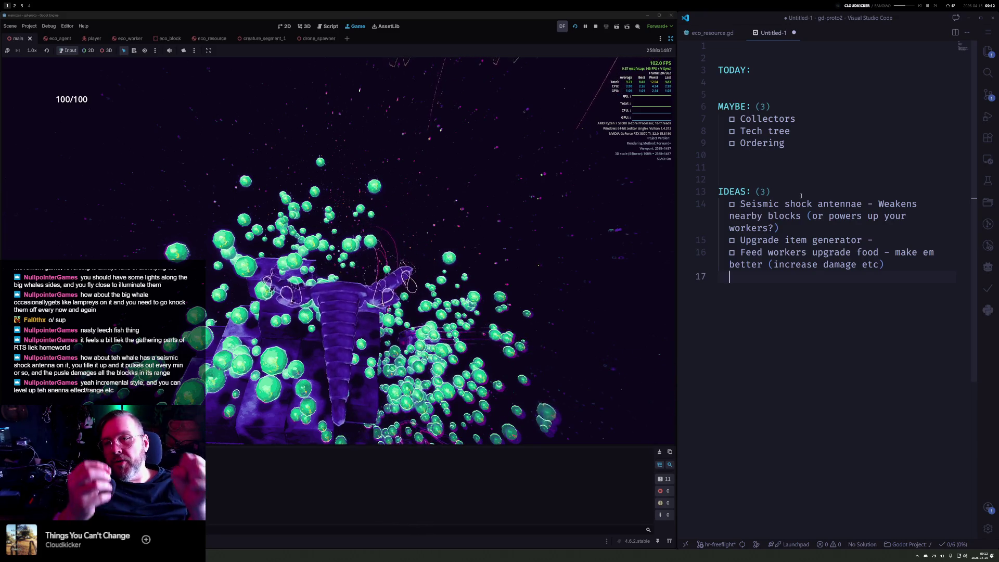
key(Up)
key(Up)
key(Up)
key(Up)
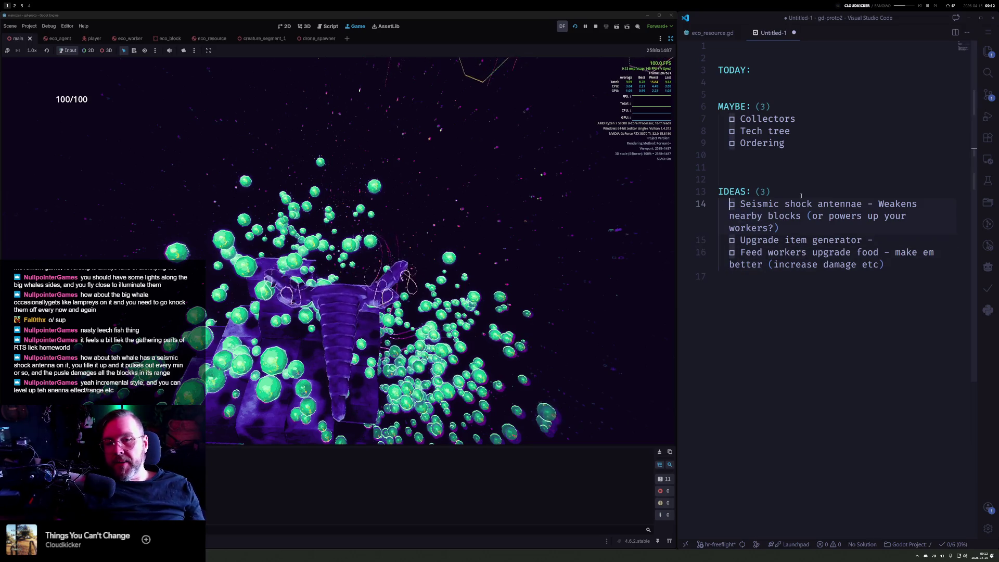
- Insert an empty idea above the seismic idea and draft its opening words
key(Return)
key(Up)
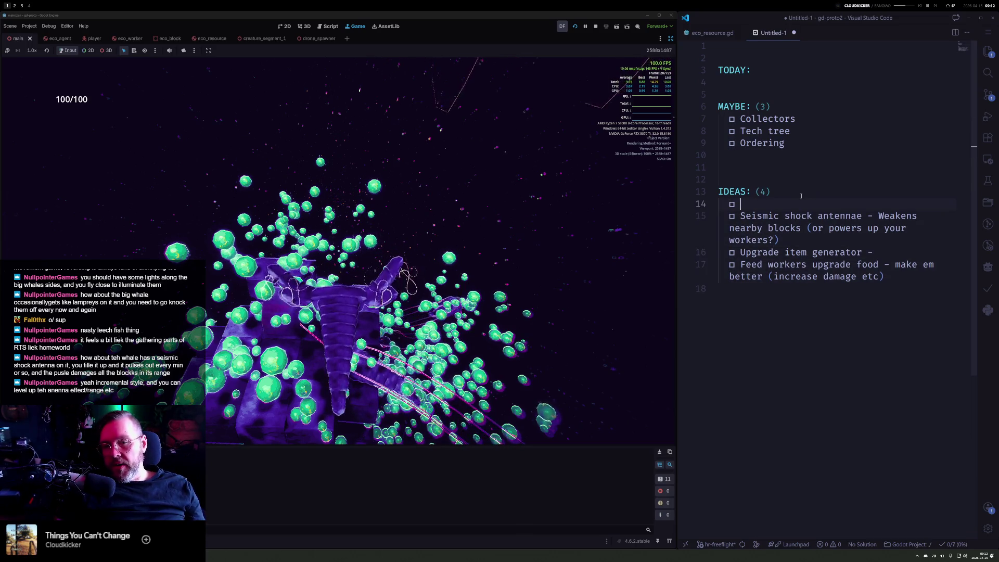
text(energy give)
key(ctrl+shift+Left)
key(ctrl+shift+Left)
text(nervouss)
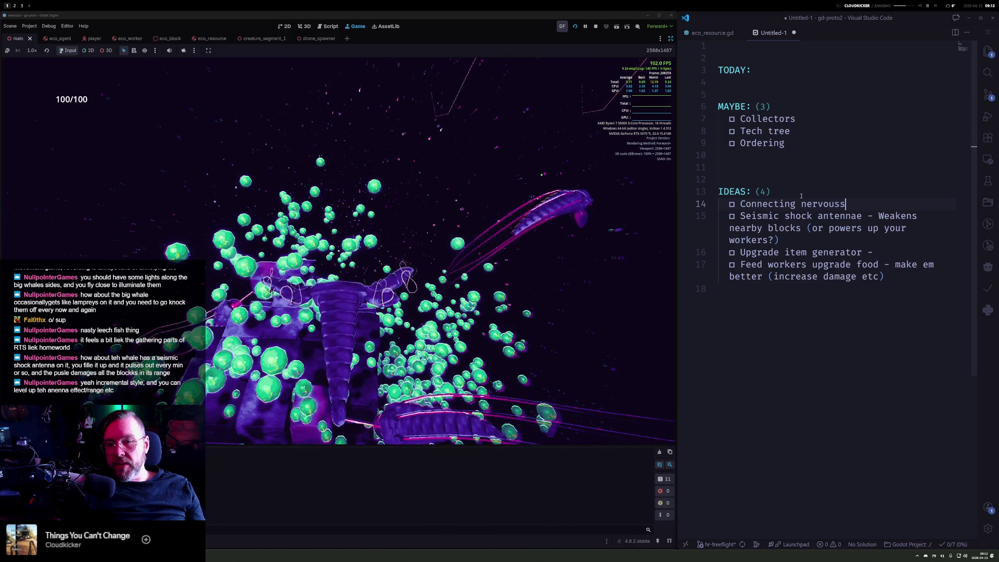
key(ctrl+shift+Left)
key(BackSpace)
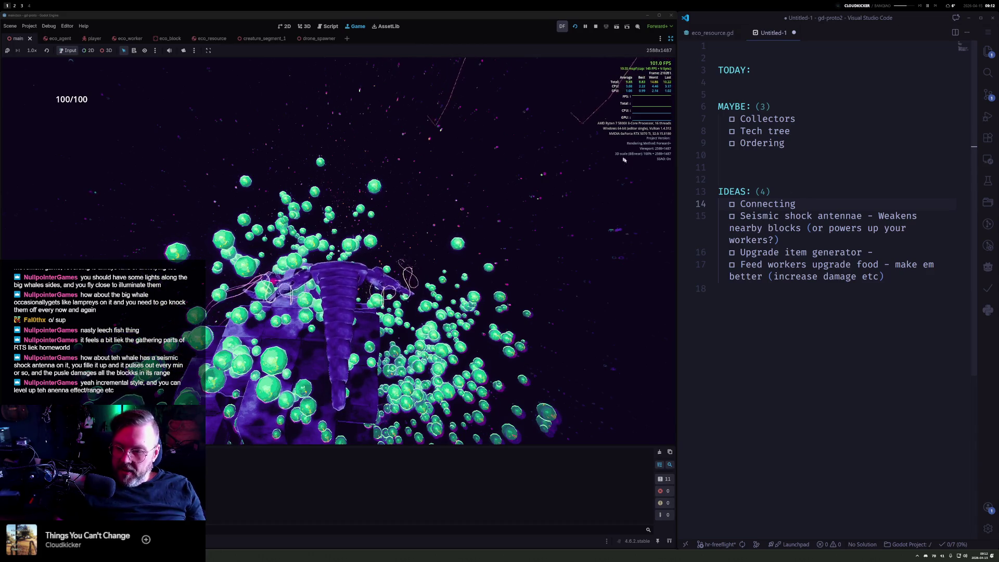
- Complete the new idea as 'Connecting exo-blood-stream to power up things.'
key(alt+Tab)
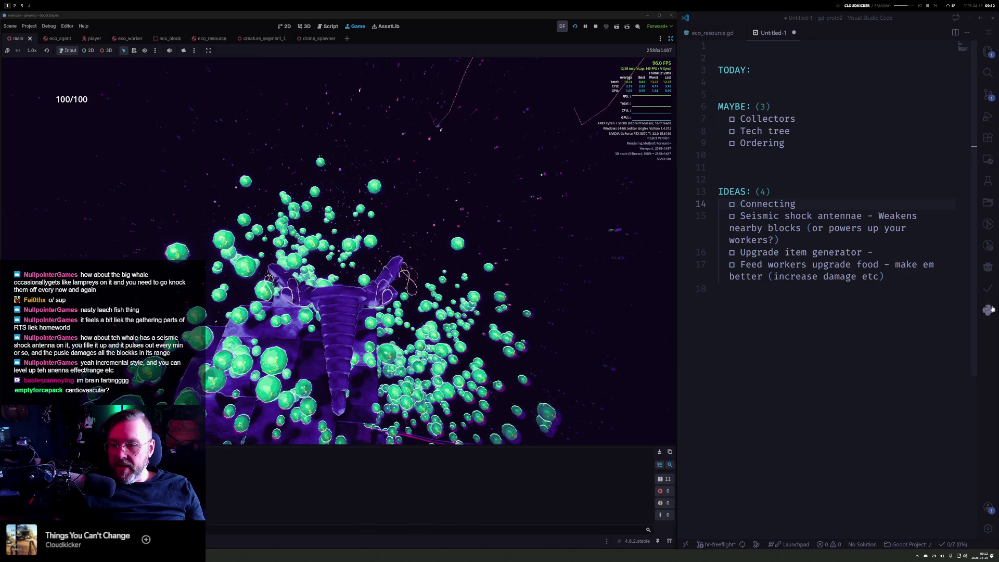
click(818, 205)
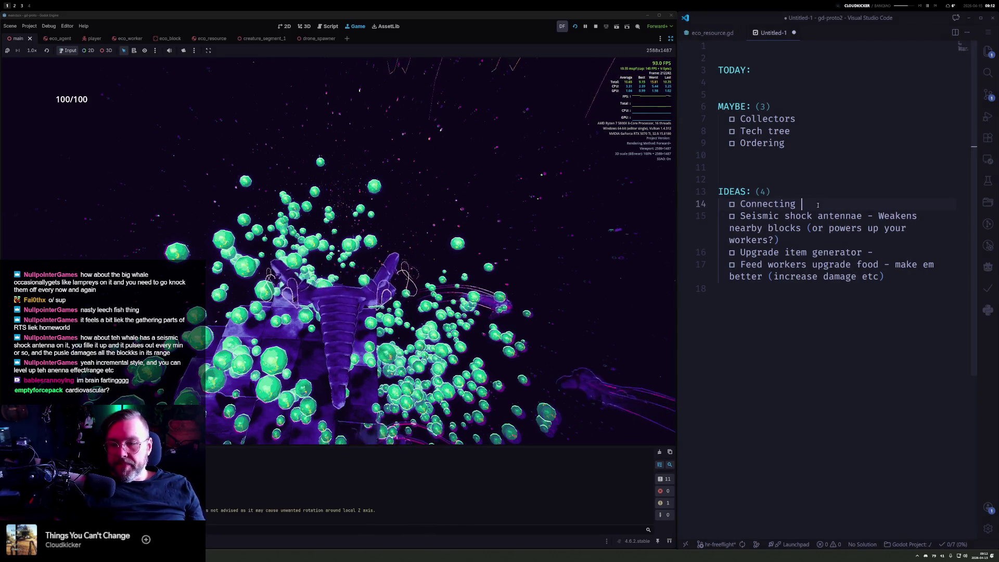
text(blo)
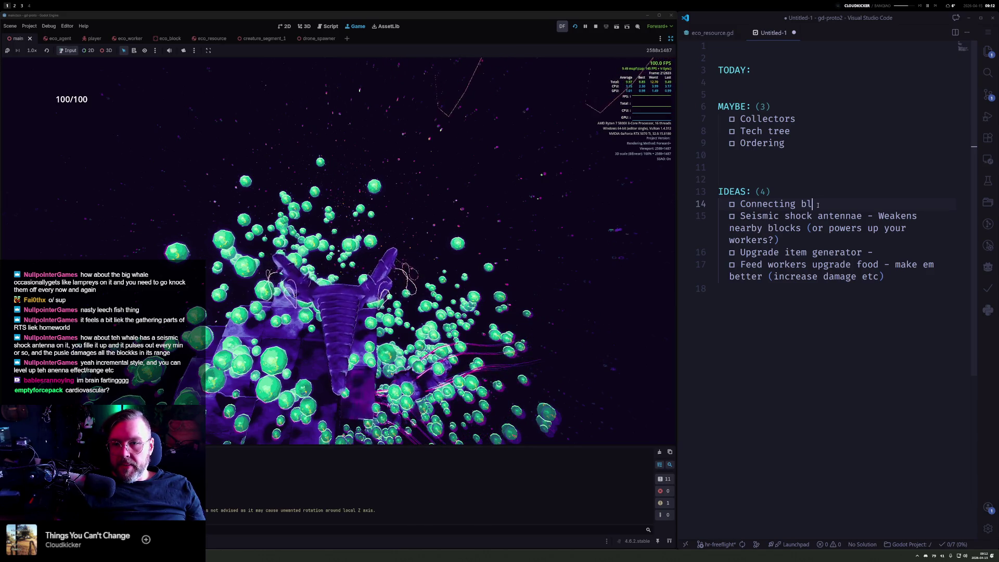
text(ood)
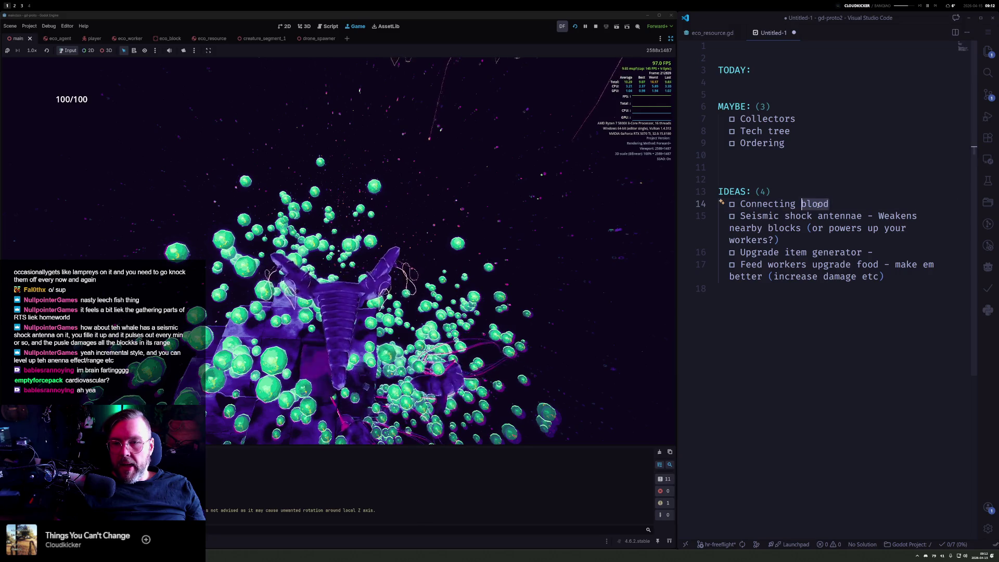
text(-blo)
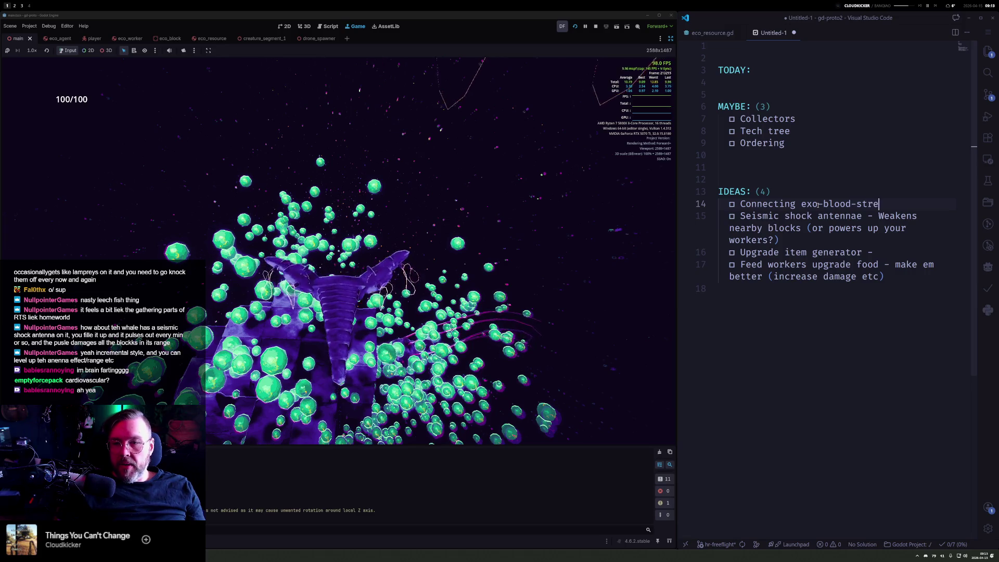
text(wer up things)
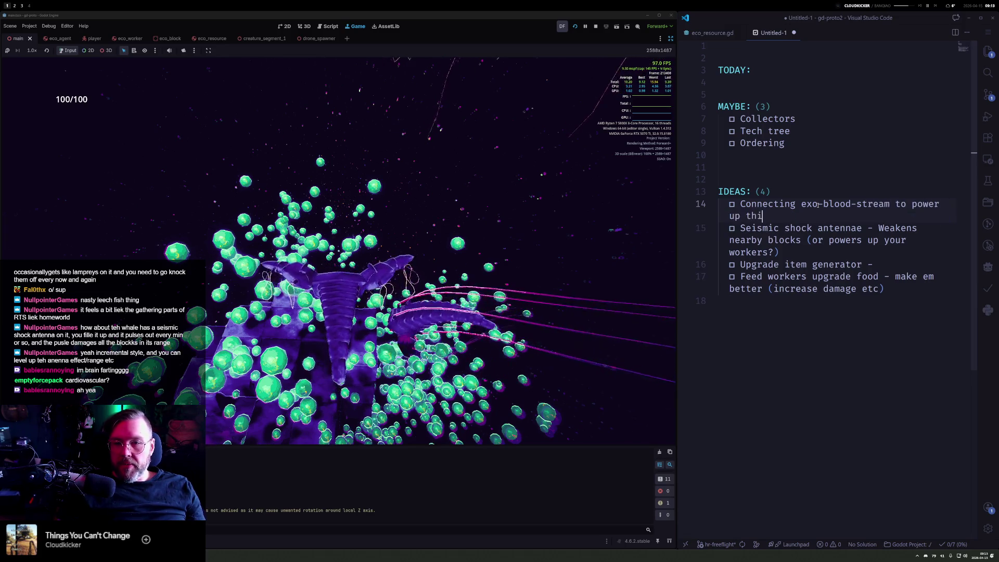
text(.)
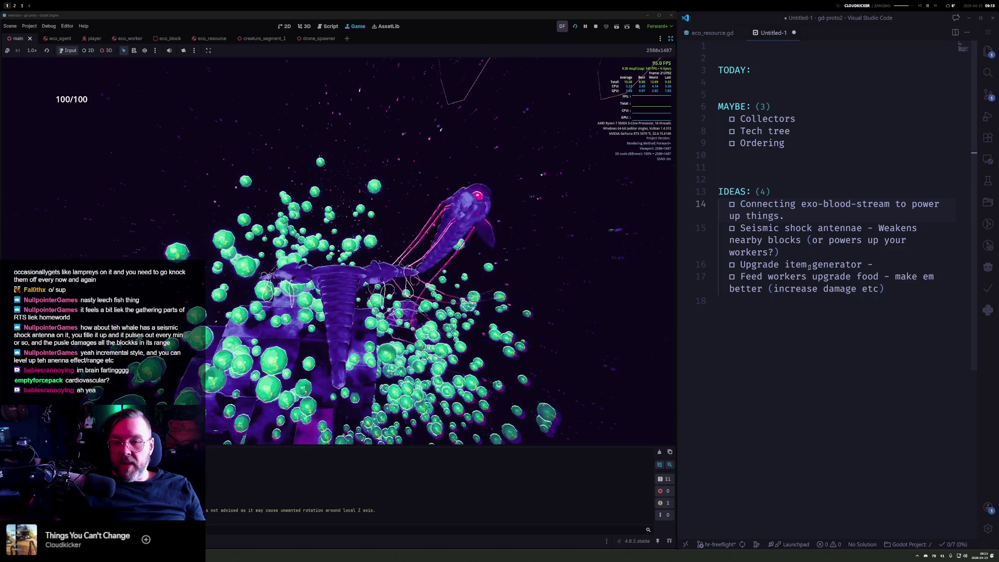
click(894, 267)
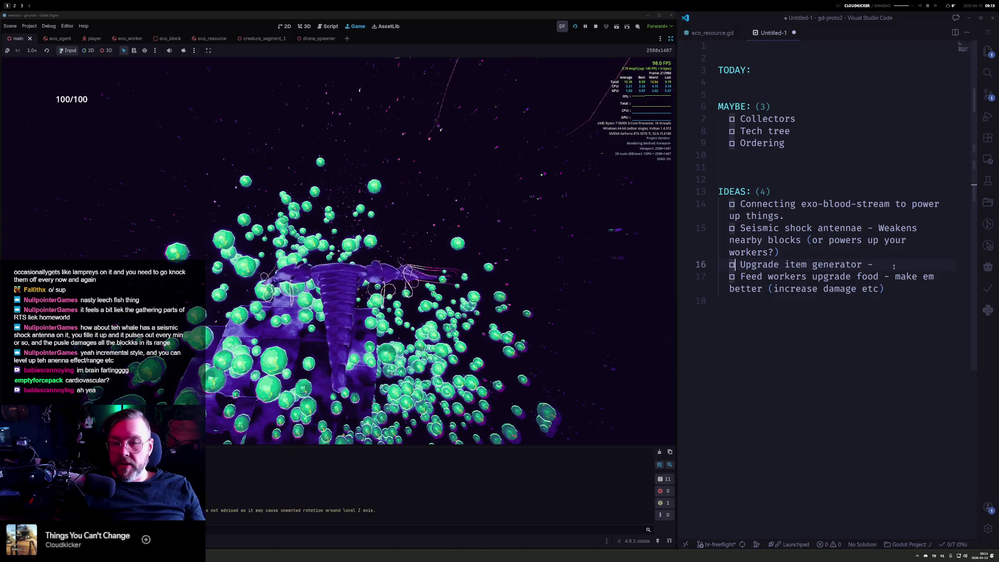
- Prefix the Upgrade item generator idea with 'ORGAN:' in capitals
text(Organ:)
key(ctrl+shift+Left)
text(ORGAN:)
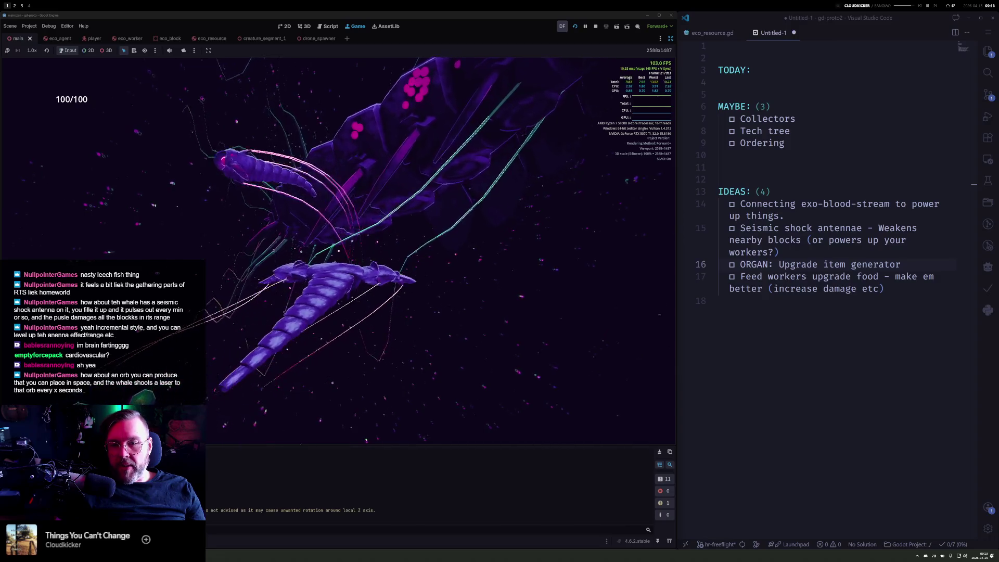
- Delete the stray letter after 'etc' in the food idea and return to the Godot game
click(852, 291)
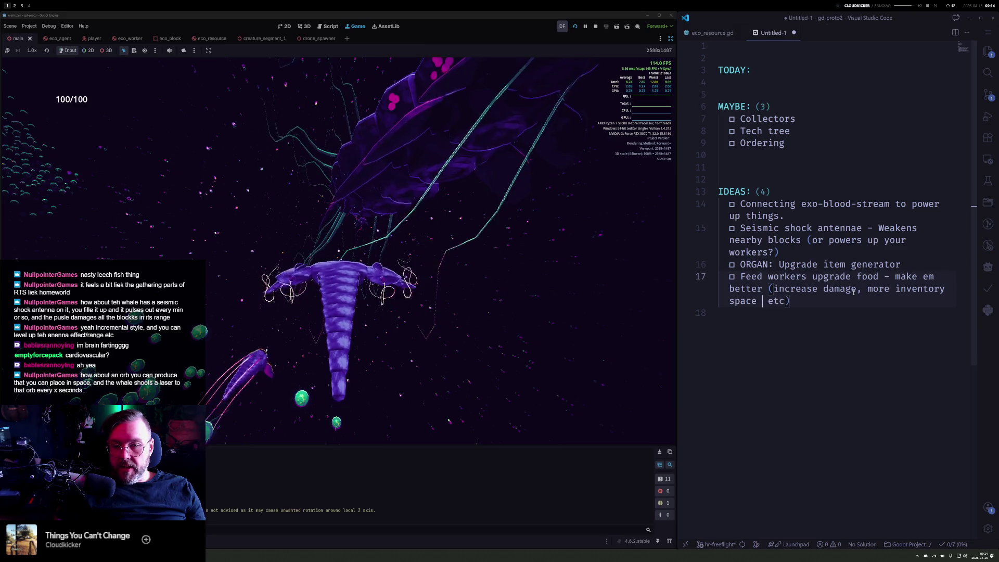
right_click(820, 284)
click(779, 301)
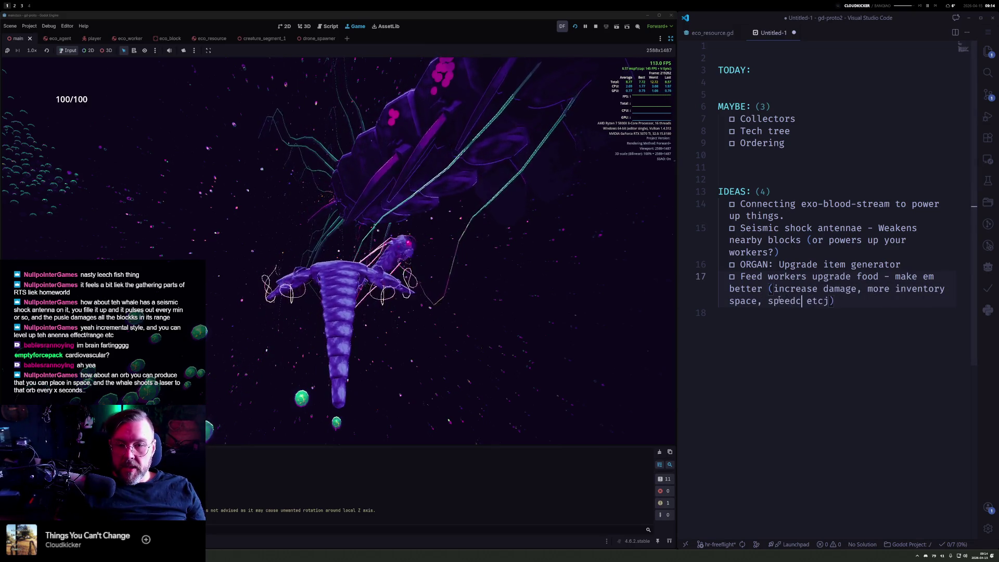
key(BackSpace)
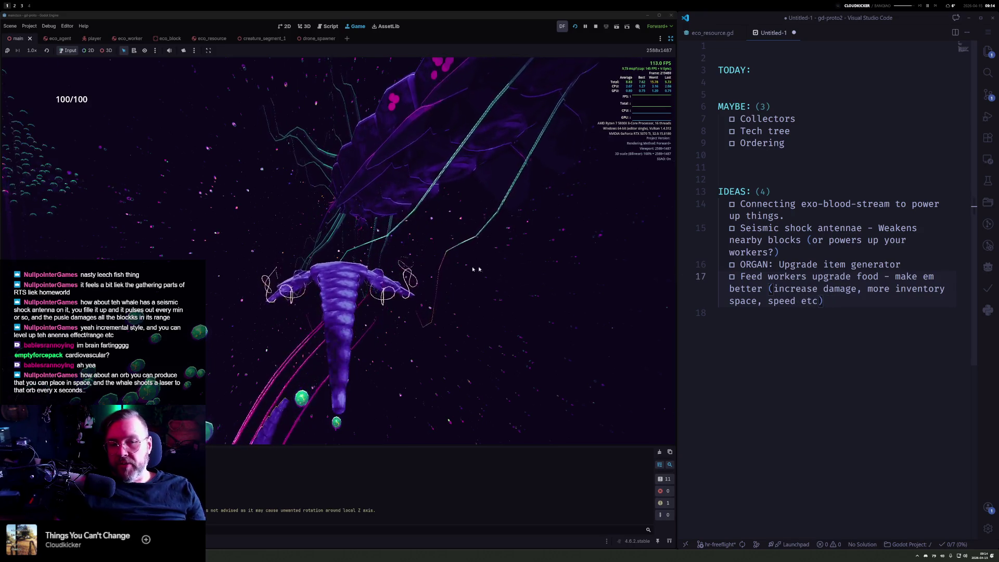
click(501, 268)
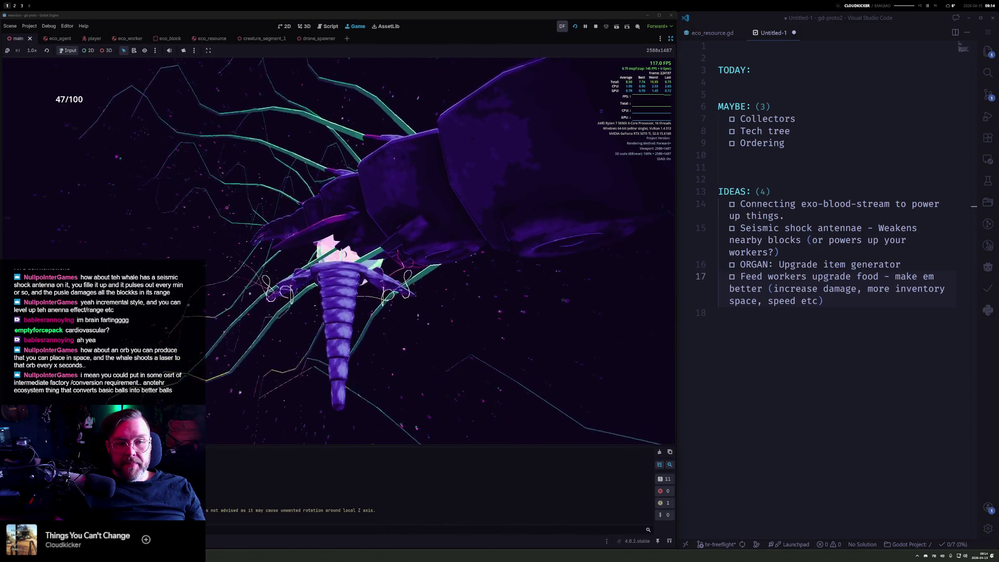
click(810, 136)
- Add an indented 'Deposit points' checkbox sub-item beneath Collectors
key(Up)
key(Return)
key(Tab)
text(Deposit po)
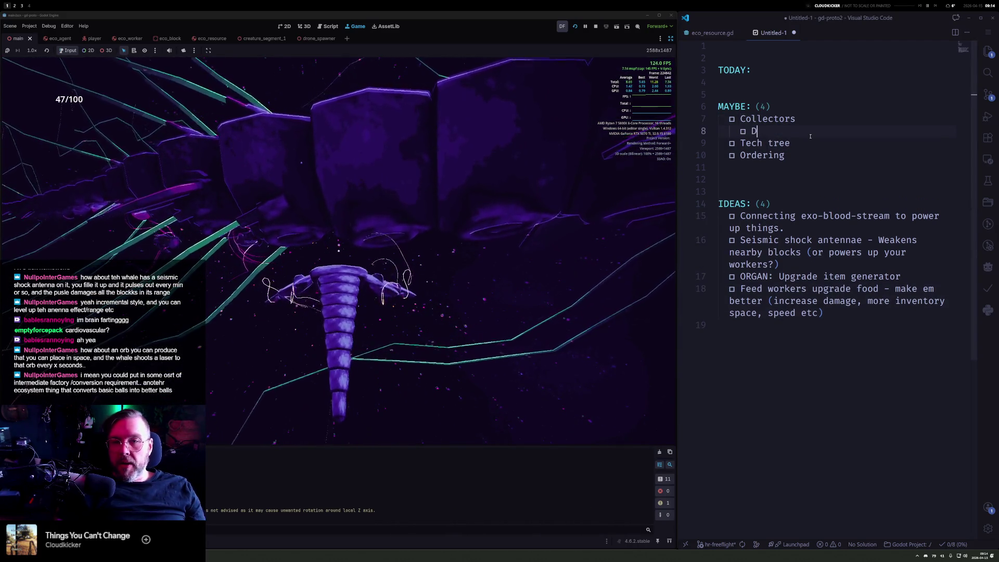
text(ints)
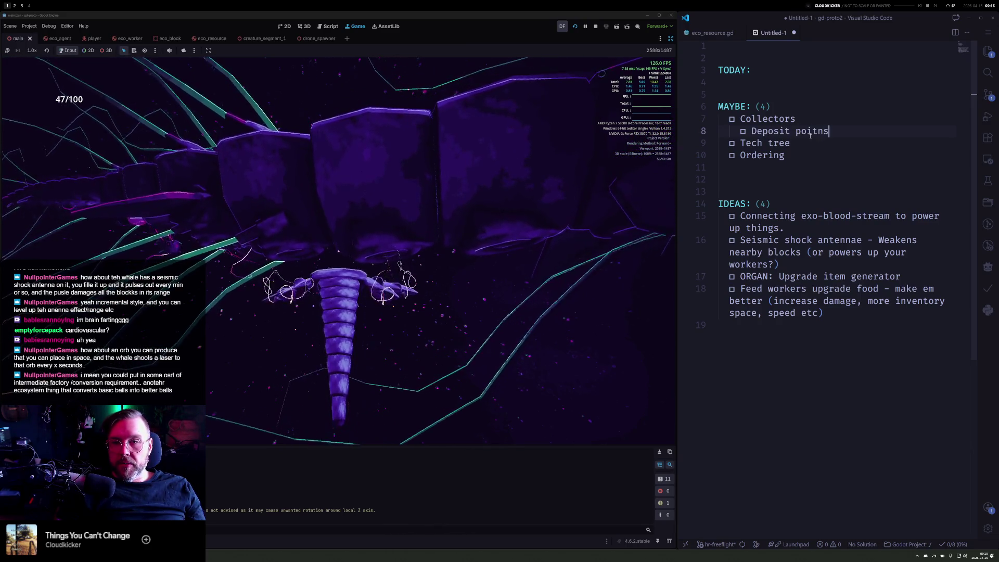
key(Return)
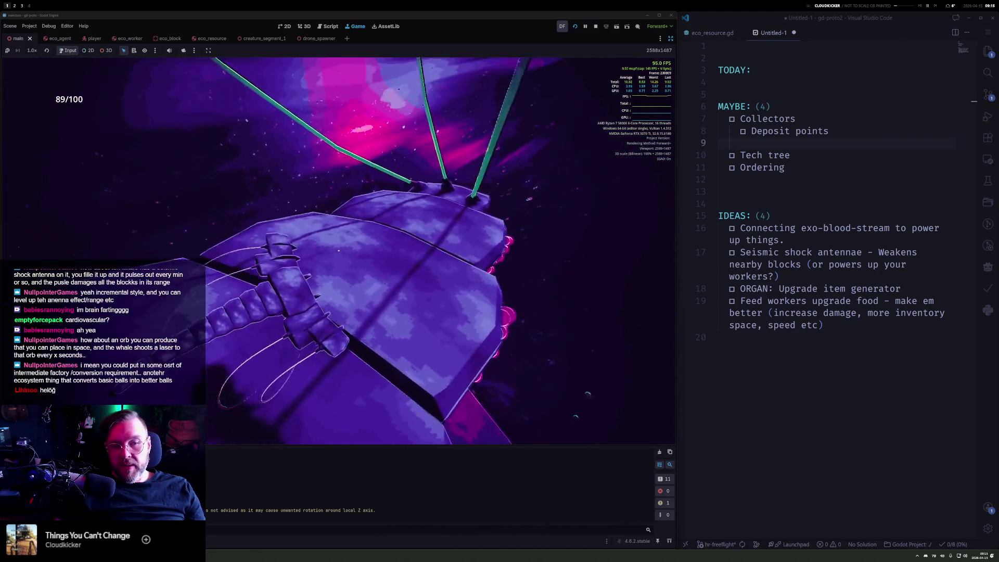
click(844, 132)
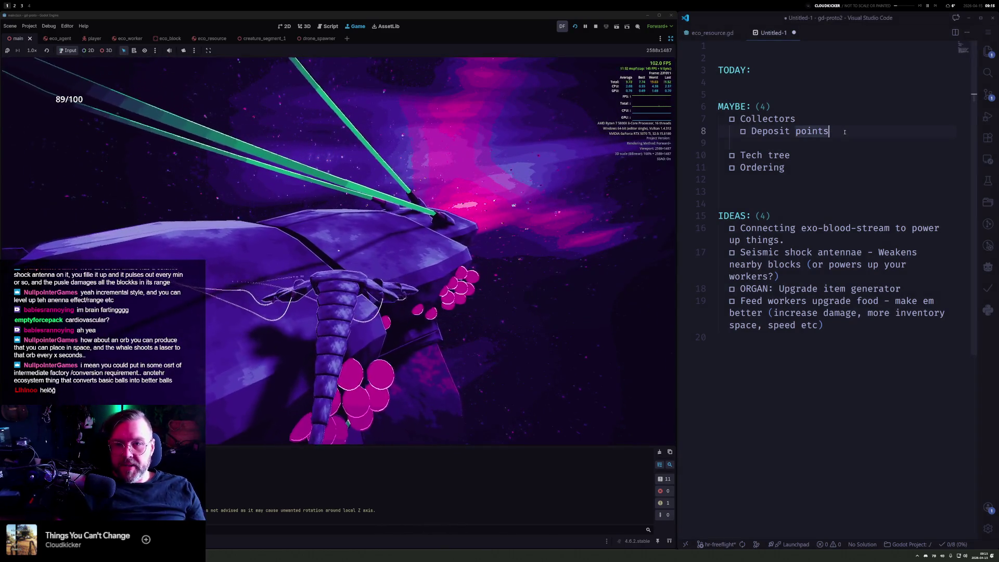
- Open a new aligned checkbox line above Collectors, then stop the running game
key(Up)
key(ctrl+shift+Return)
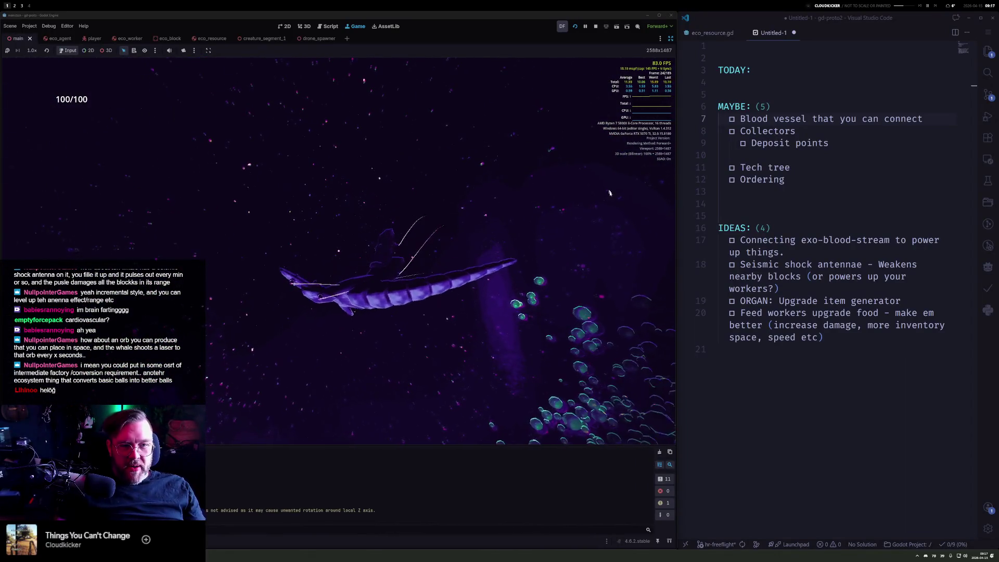
click(596, 26)
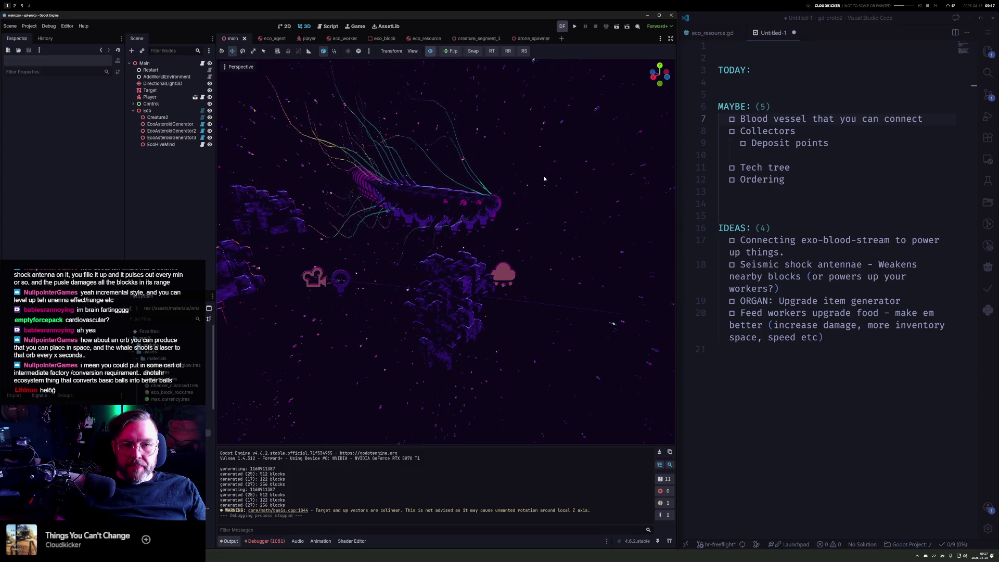
- Orbit the main scene view and bring up the Quick Open Scene list
mouse_move(545, 178)
mouse_down()
mouse_move(304, 139)
mouse_move(323, 125)
mouse_move(285, 42)
mouse_up()
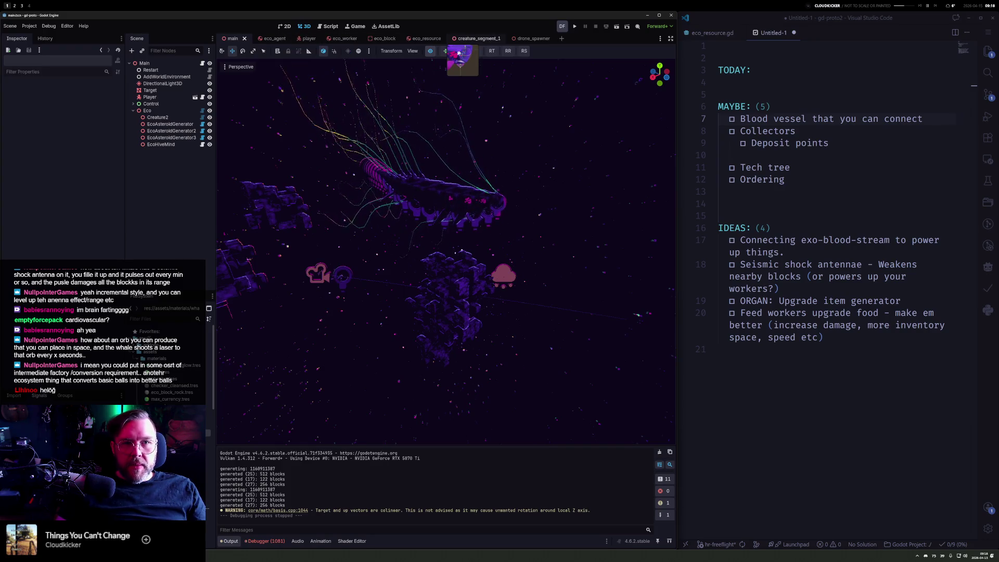
key(alt+shift+o)
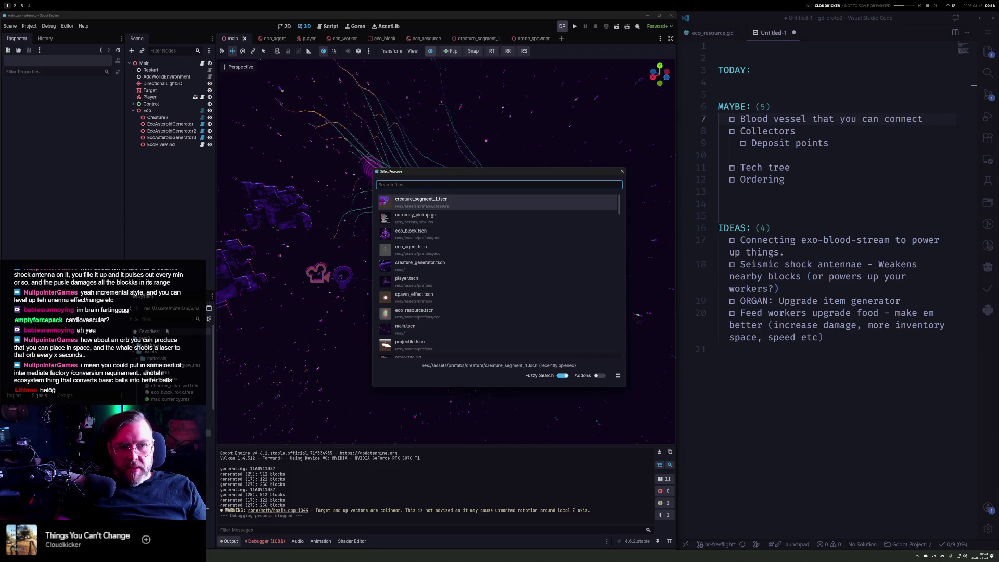
- Open creature_generator.tscn and select the Creature generator node
key(Down)
key(Down)
key(Down)
key(Return)
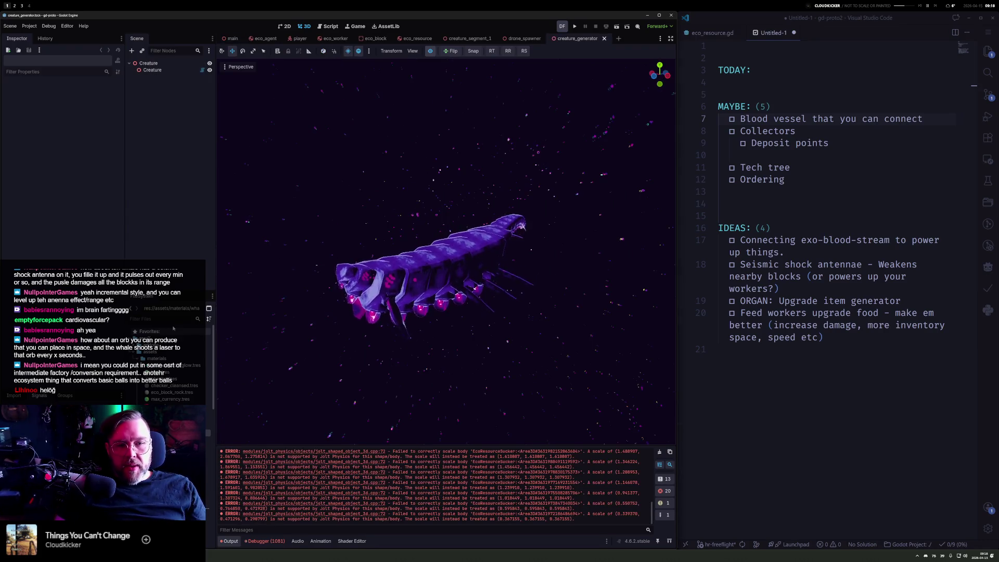
click(149, 70)
- Step the generator's seed forward and back with Next and Prev to compare creatures
click(63, 130)
click(63, 130)
click(62, 120)
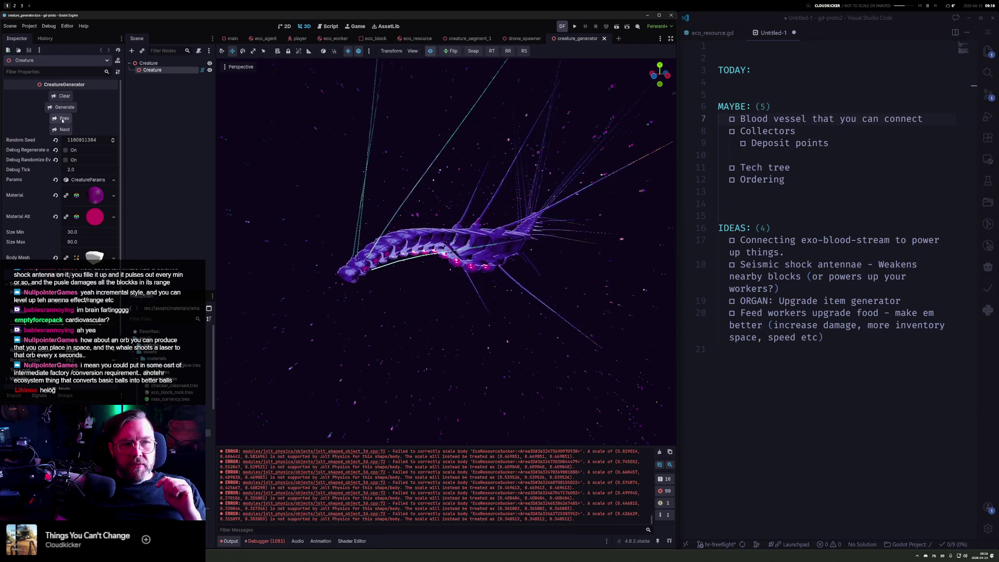
scroll(587, 262, up, 3)
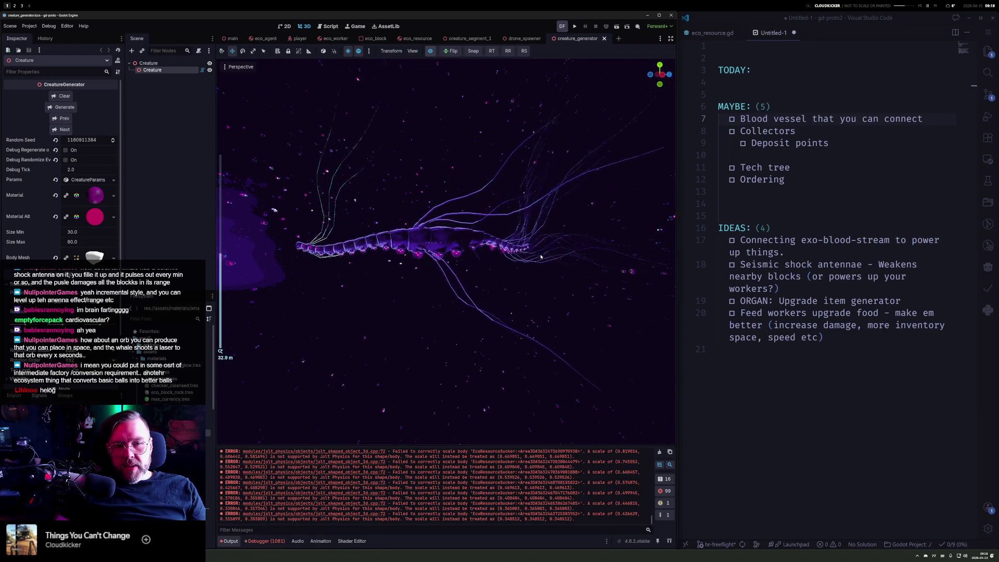
click(58, 131)
click(57, 132)
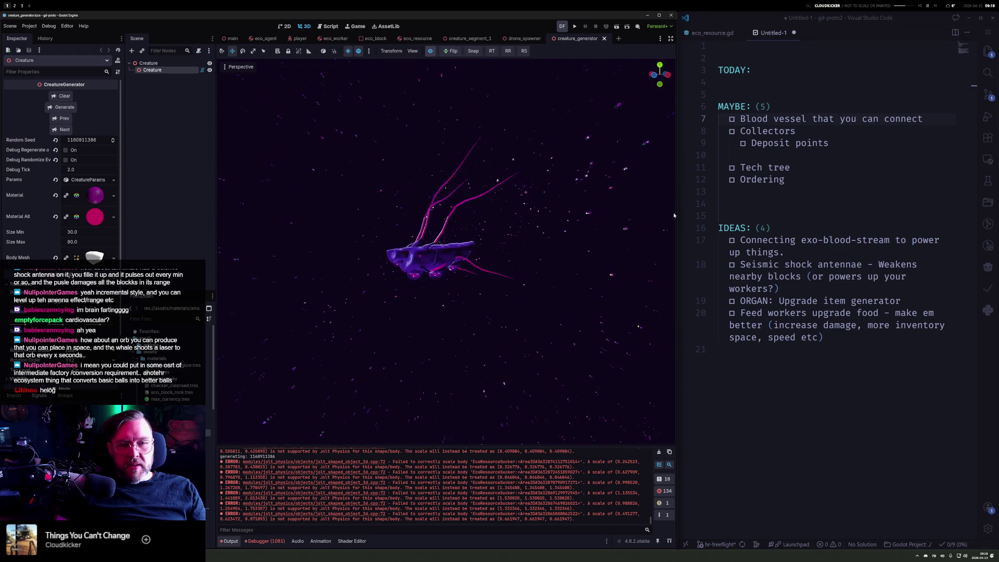
click(61, 129)
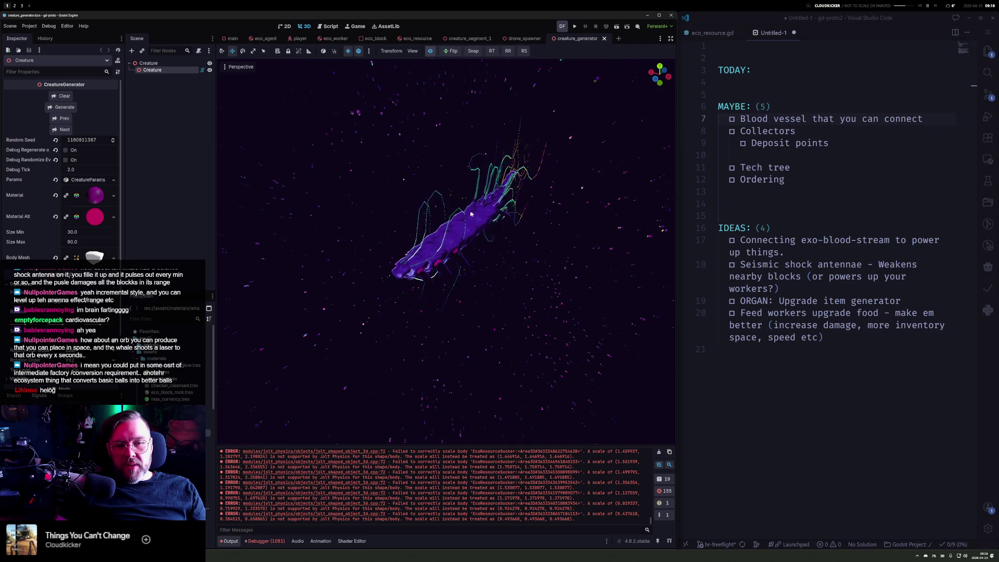
click(59, 128)
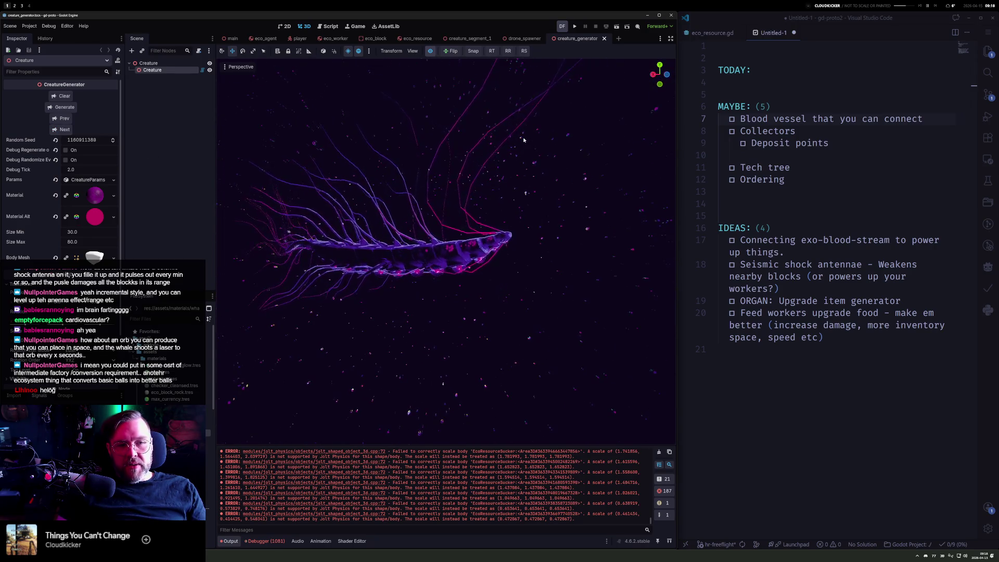
click(63, 129)
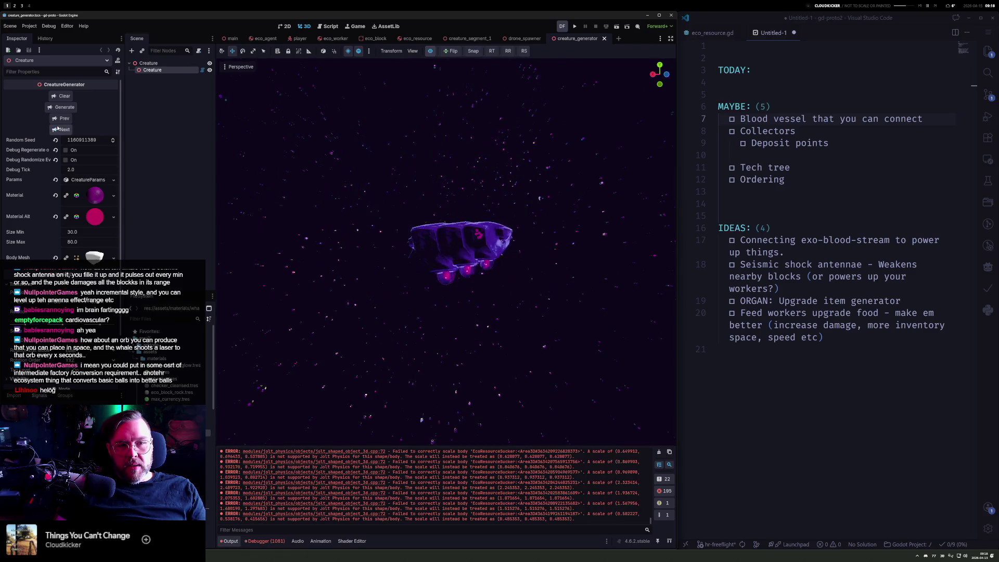
click(63, 130)
click(63, 130)
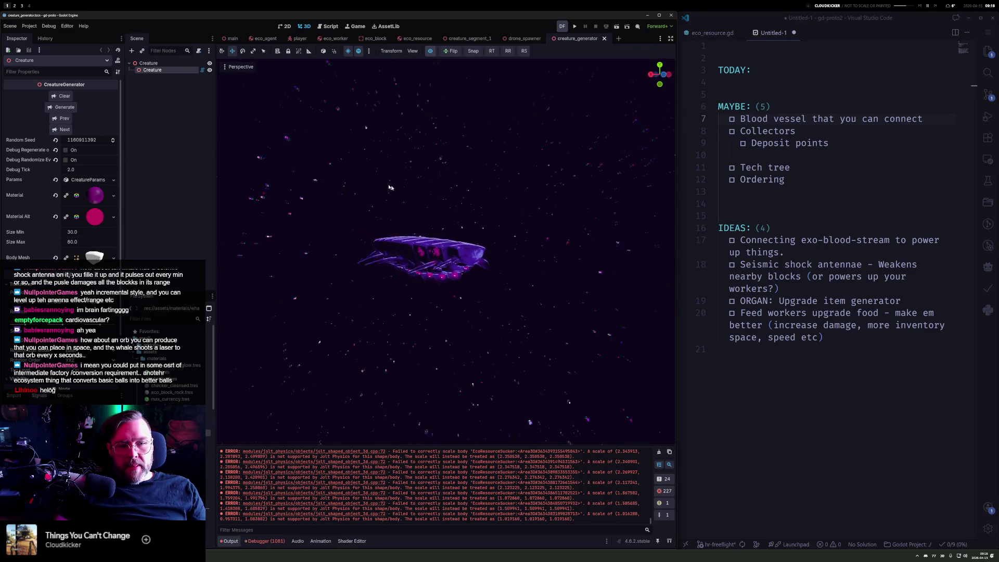
click(64, 130)
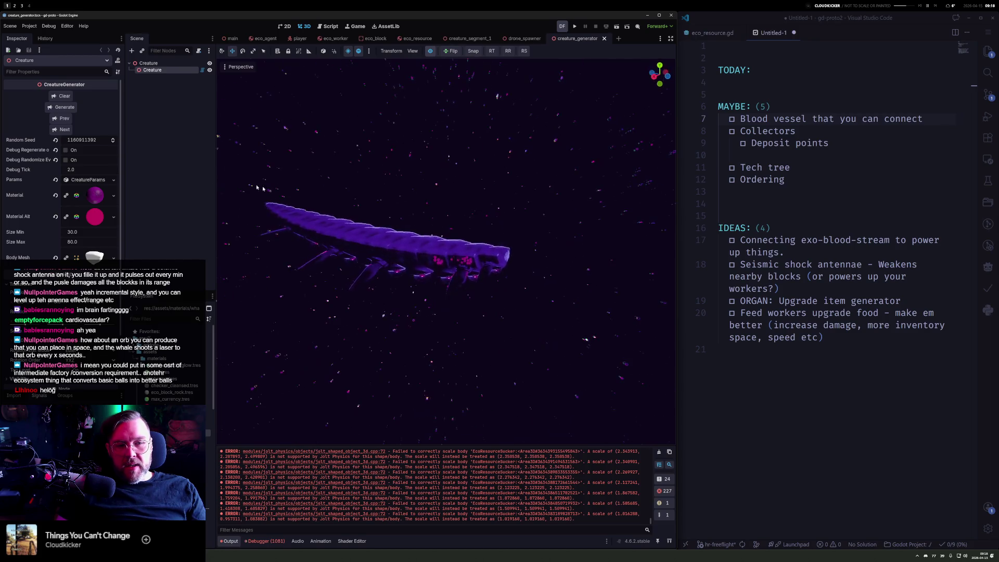
click(64, 130)
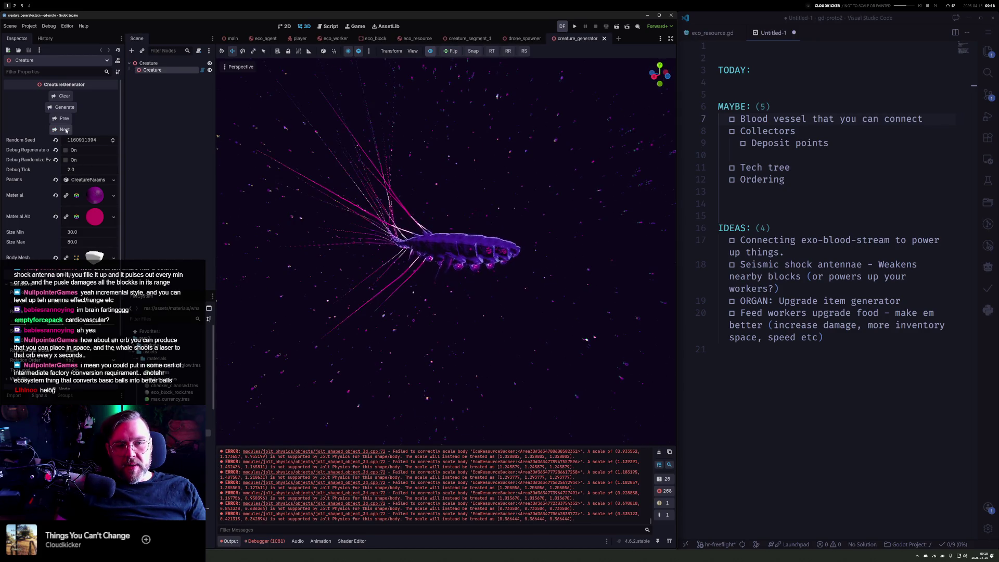
drag(500, 182, 560, 189)
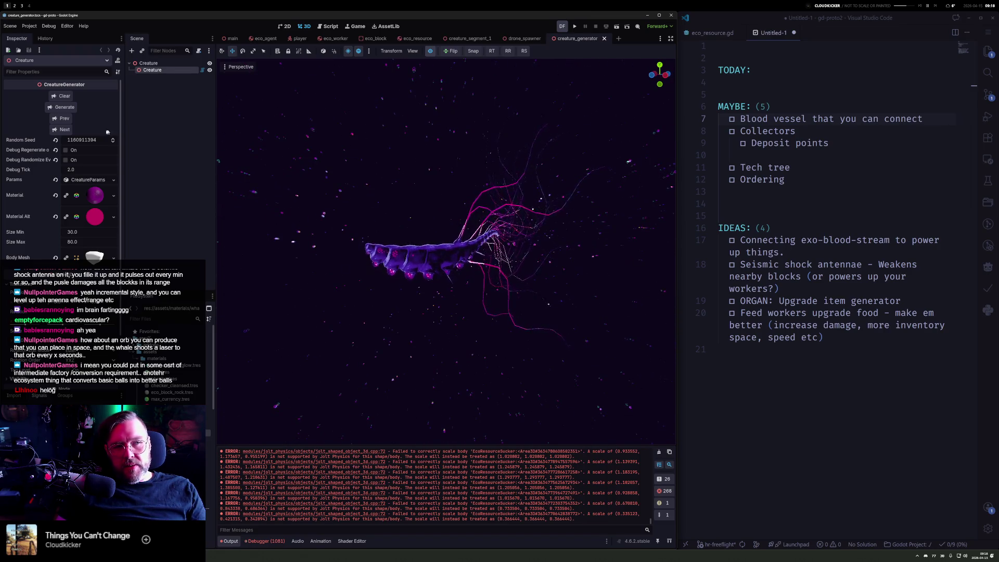
click(64, 129)
click(64, 130)
click(64, 129)
click(64, 130)
click(64, 130)
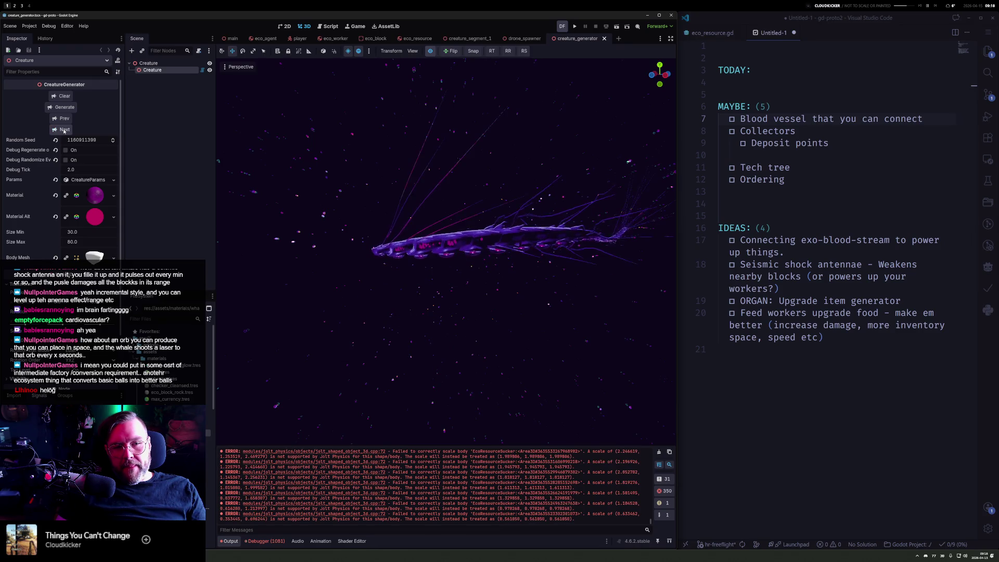
click(64, 129)
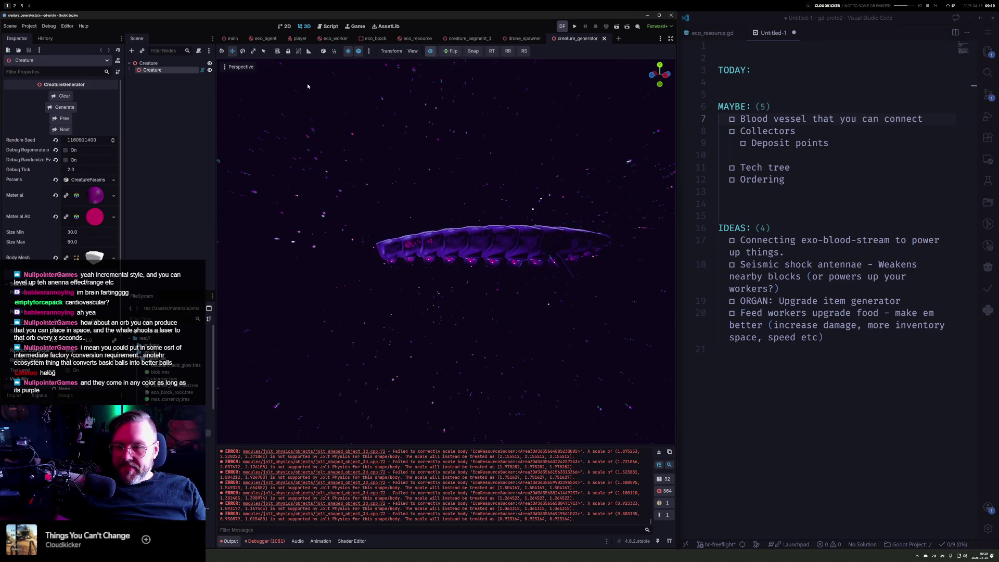
- Close the eco_agent through creature_generator scene tabs, leaving only the main scene
mouse_move(308, 85)
mouse_down()
mouse_move(542, 190)
mouse_move(609, 127)
mouse_move(617, 196)
mouse_up()
drag(507, 242, 469, 189)
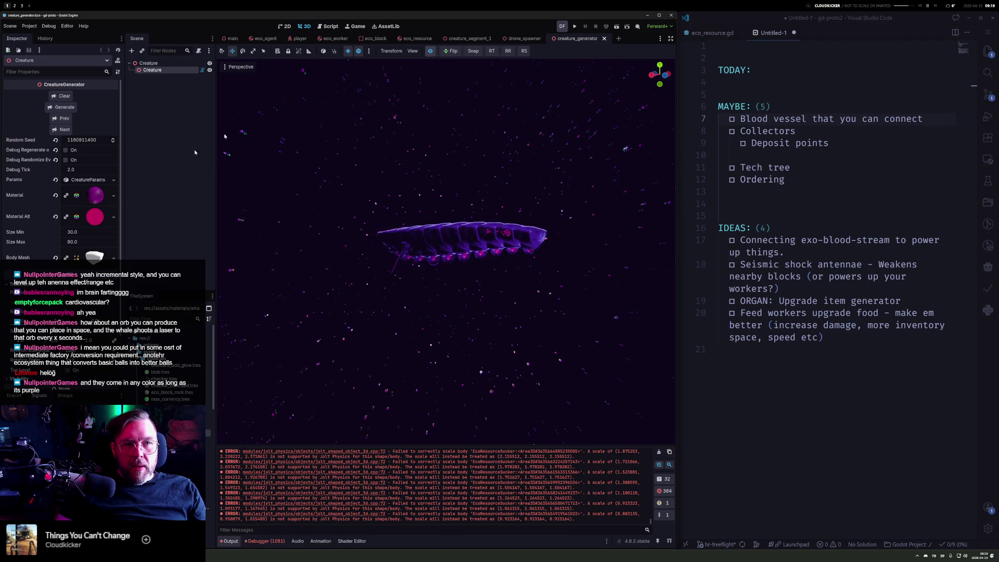
middle_click(266, 39)
middle_click(266, 39)
middle_click(266, 39)
middle_click(266, 38)
middle_click(266, 38)
middle_click(266, 38)
middle_click(266, 38)
middle_click(246, 40)
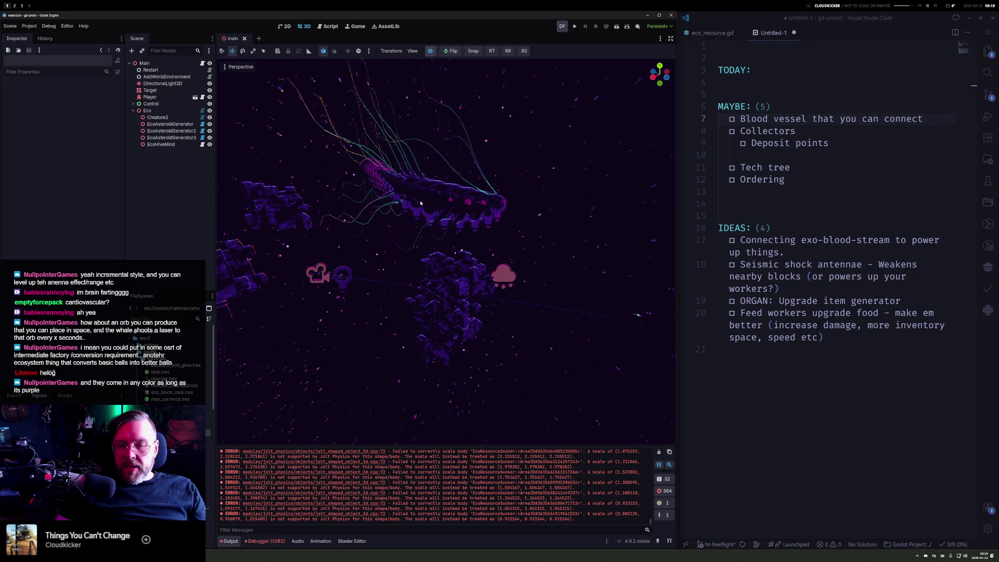
click(828, 162)
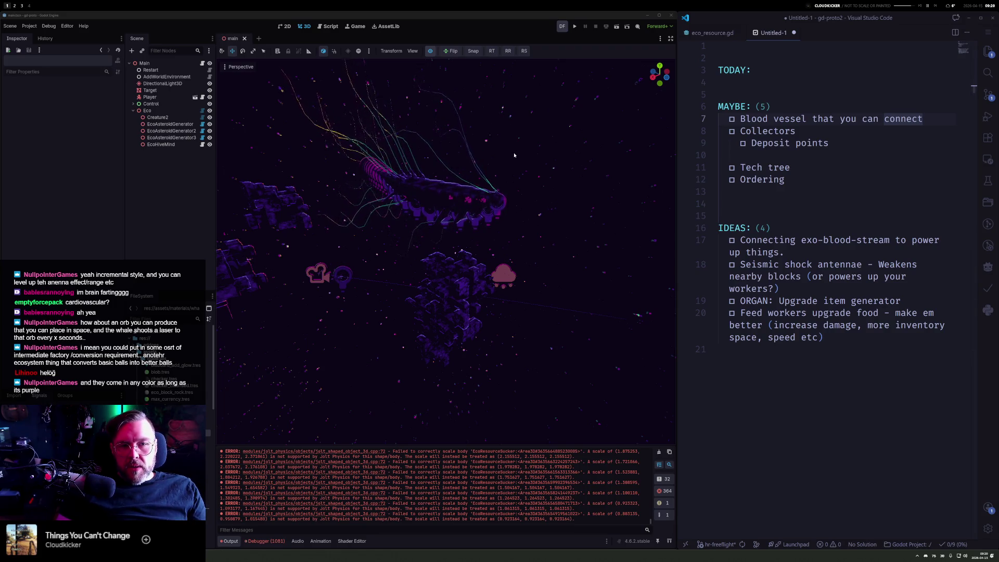
mouse_move(520, 167)
mouse_down()
mouse_move(554, 281)
mouse_move(576, 192)
mouse_up()
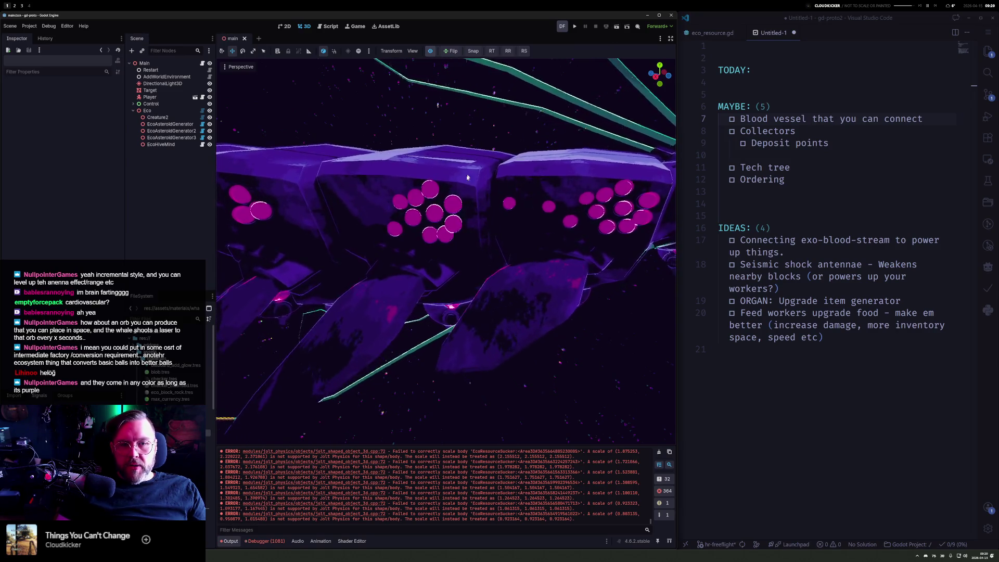
scroll(445, 195, down, 10)
scroll(445, 195, up, 3)
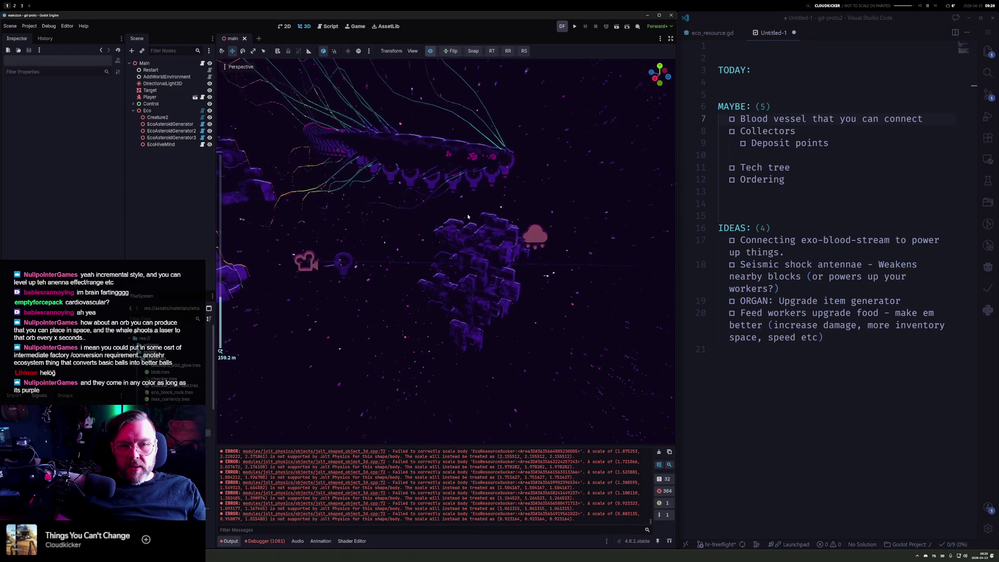
drag(470, 189, 551, 238)
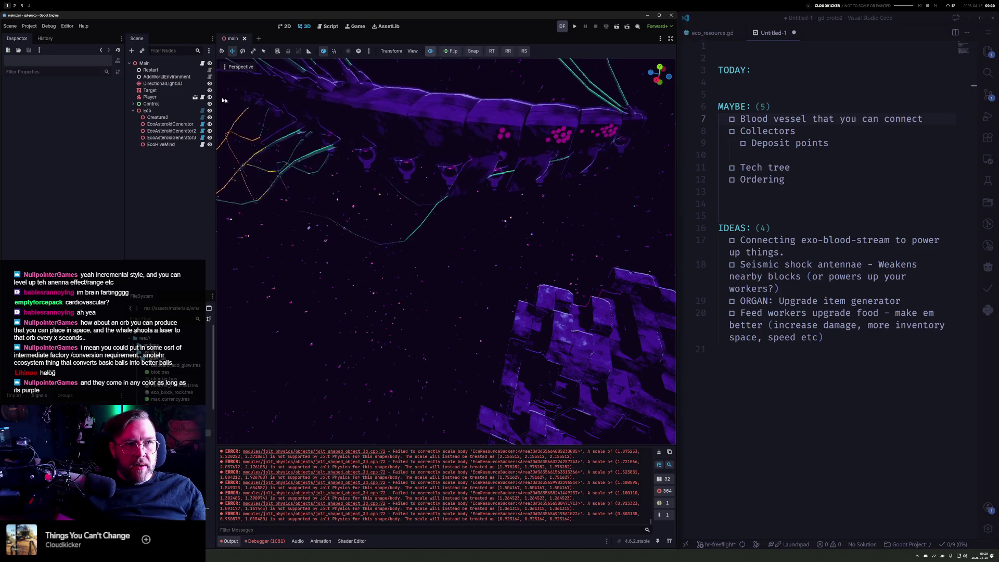
- Add a CSGBox3D as a child of the Eco node
right_click(150, 112)
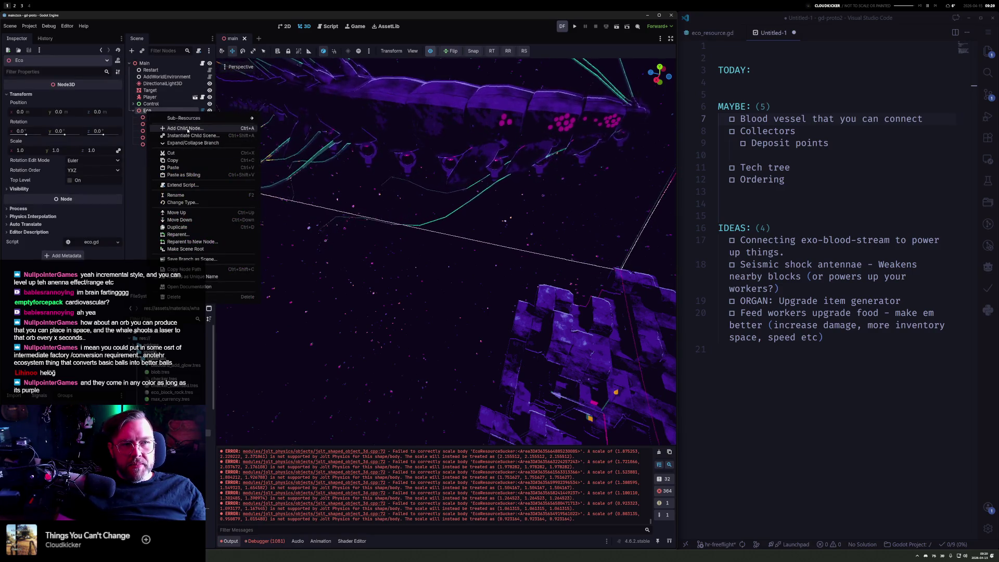
click(185, 129)
text(csgb)
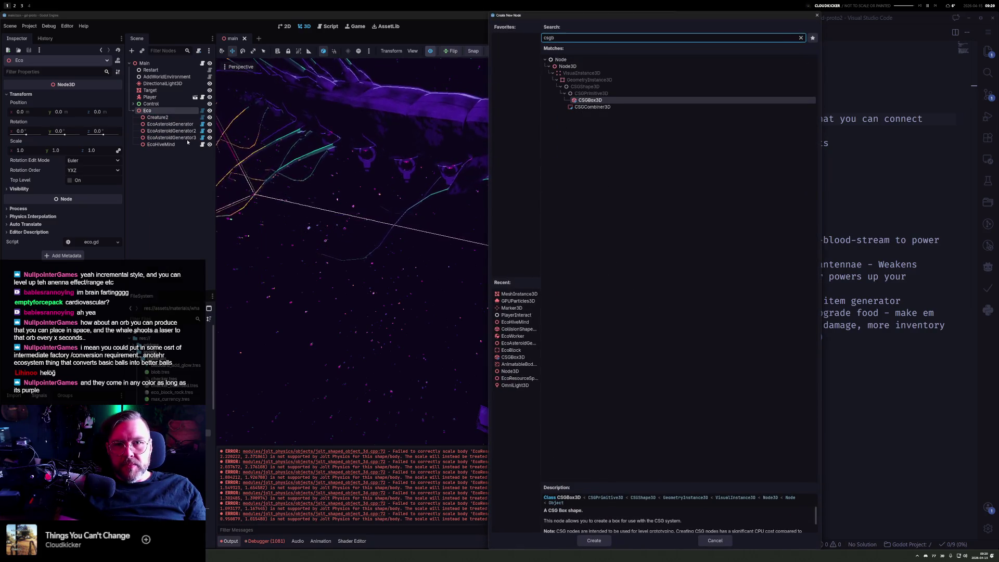
key(Return)
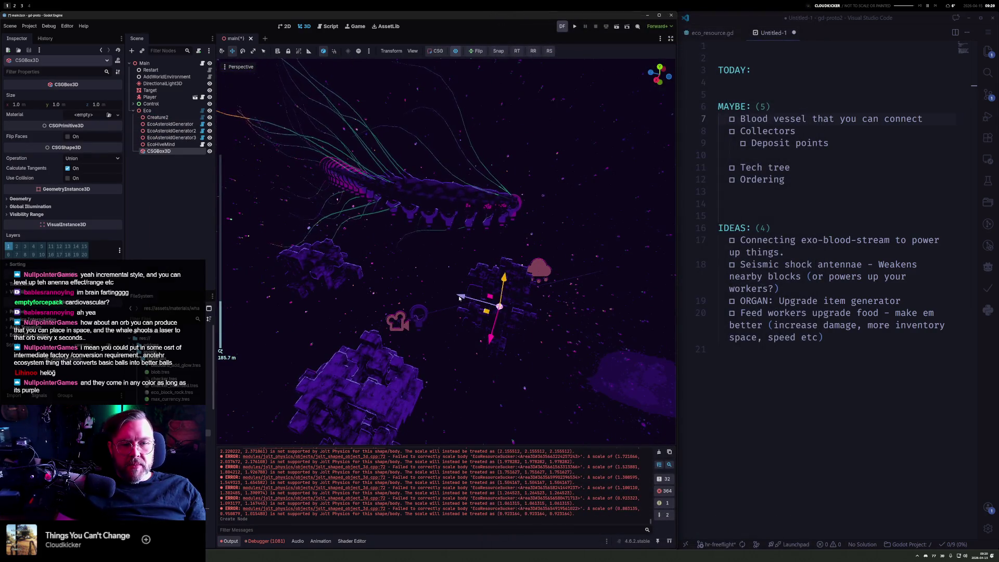
- Move the box and stretch it into a flat slab about 8.6 by 8.9 m
drag(460, 298, 341, 273)
scroll(387, 315, up, 4)
drag(388, 315, 358, 427)
drag(392, 333, 385, 291)
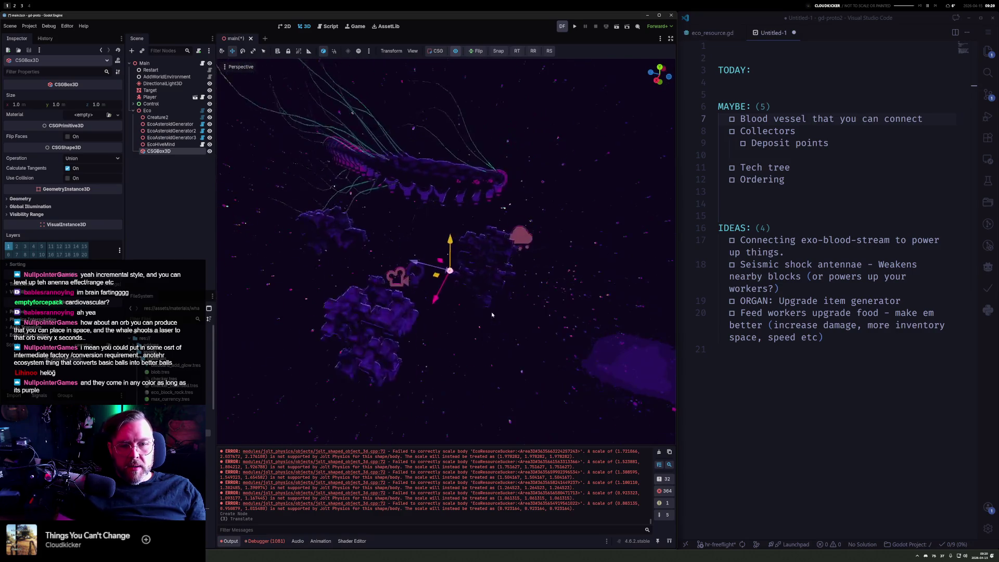
scroll(428, 251, up, 10)
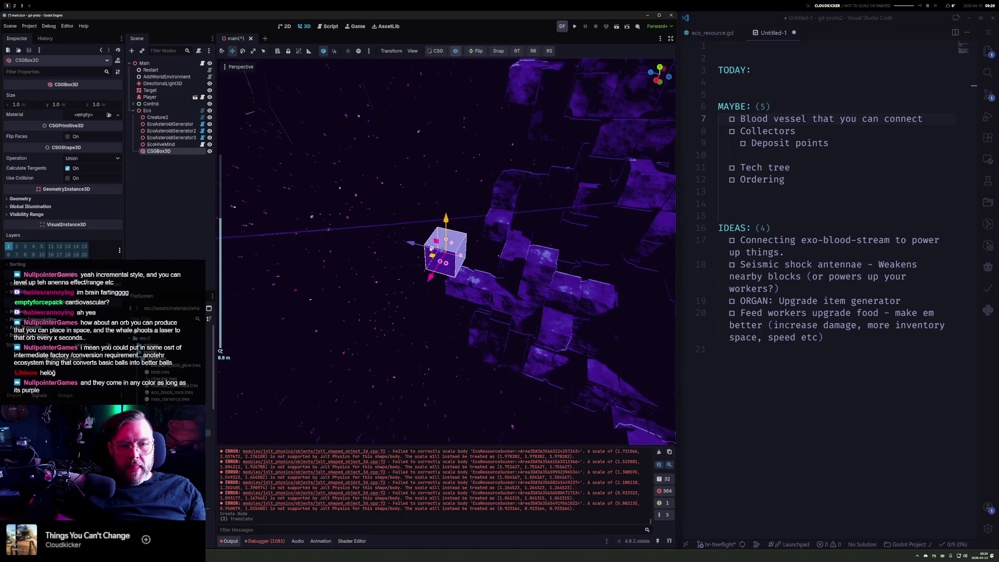
drag(430, 249, 333, 216)
drag(411, 270, 295, 296)
click(21, 198)
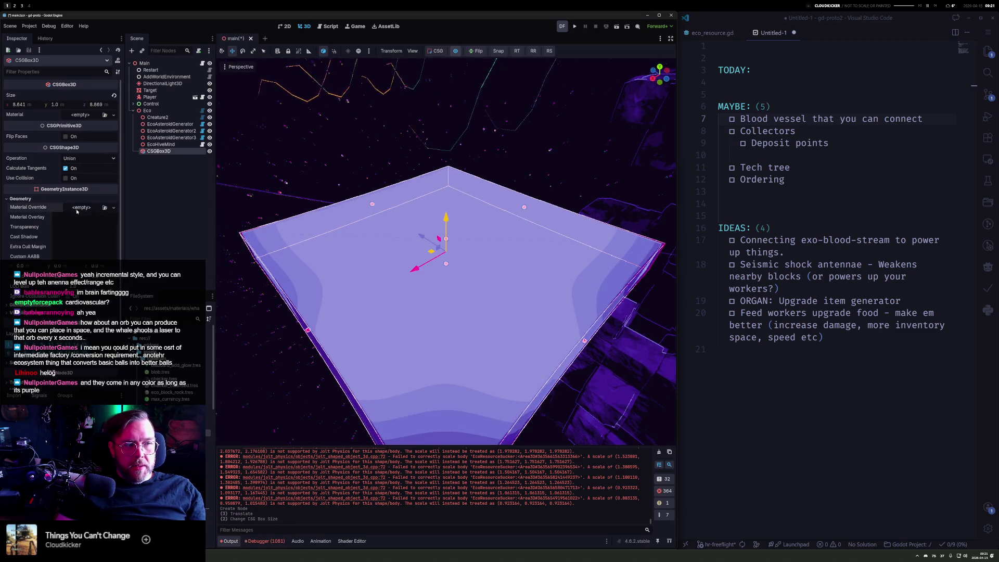
- Give the box the mottled purple material override and run the game
click(76, 210)
double_click(597, 215)
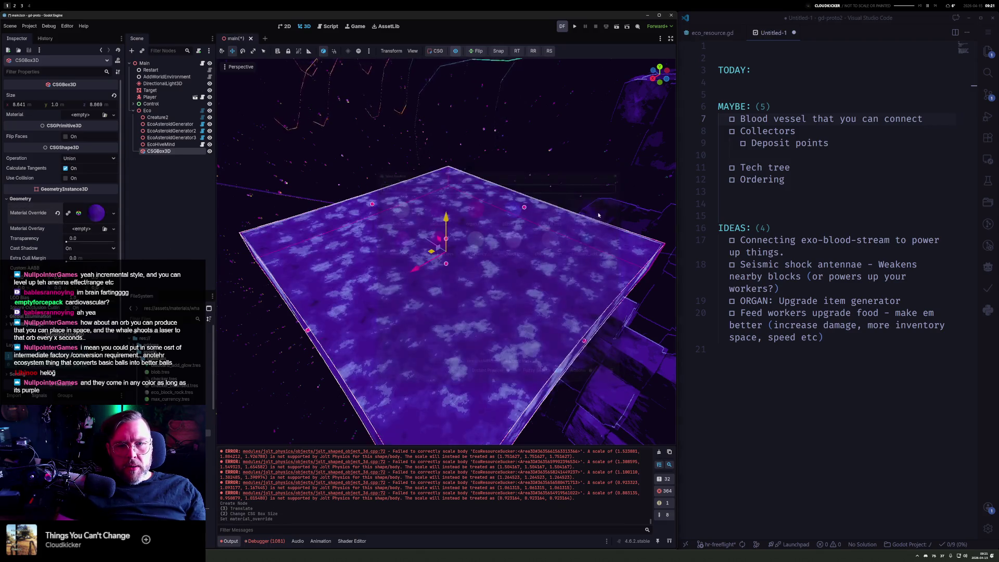
key(F5)
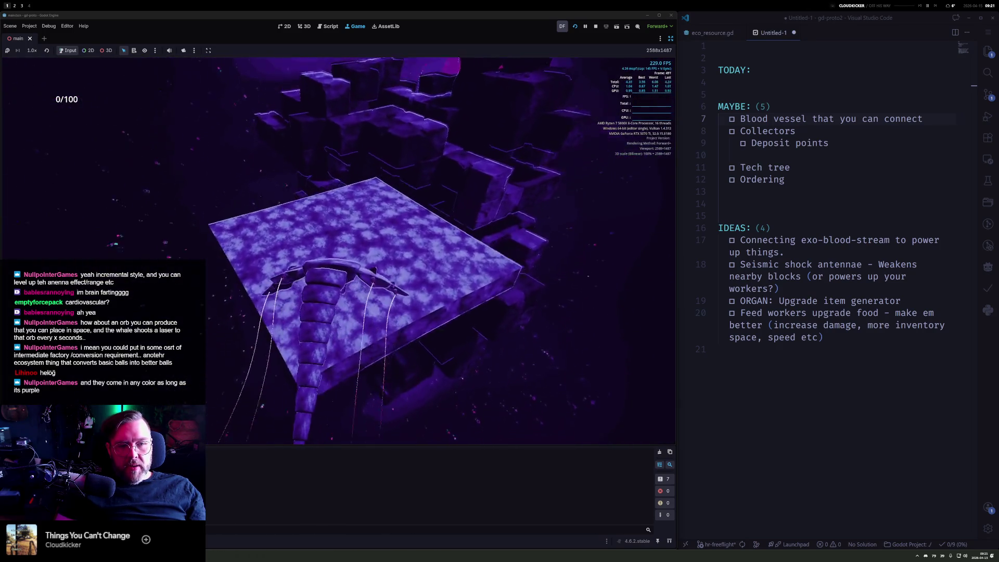
- Stop the game, enable Use Collision on the box, and search resources for 'segm'
click(597, 26)
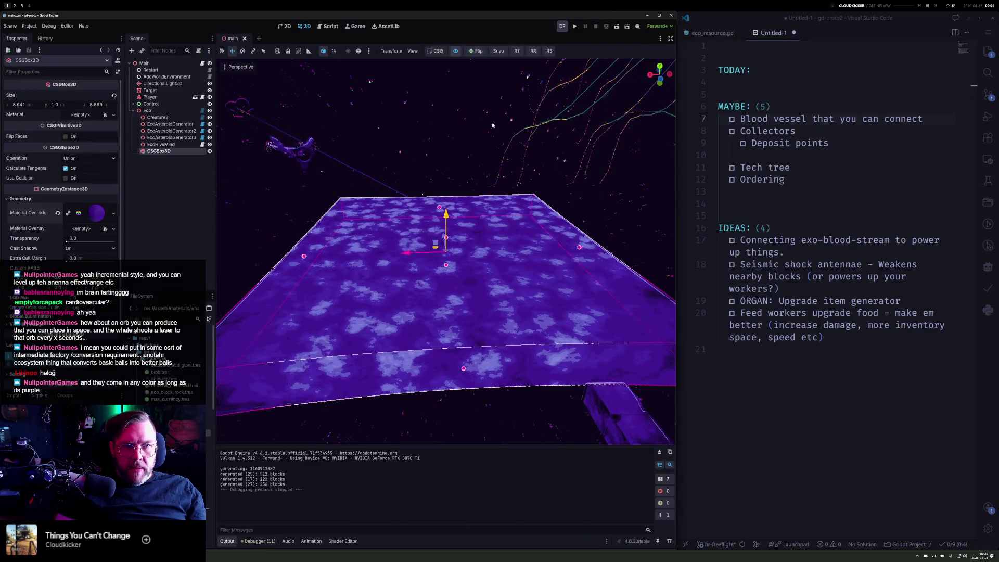
click(66, 178)
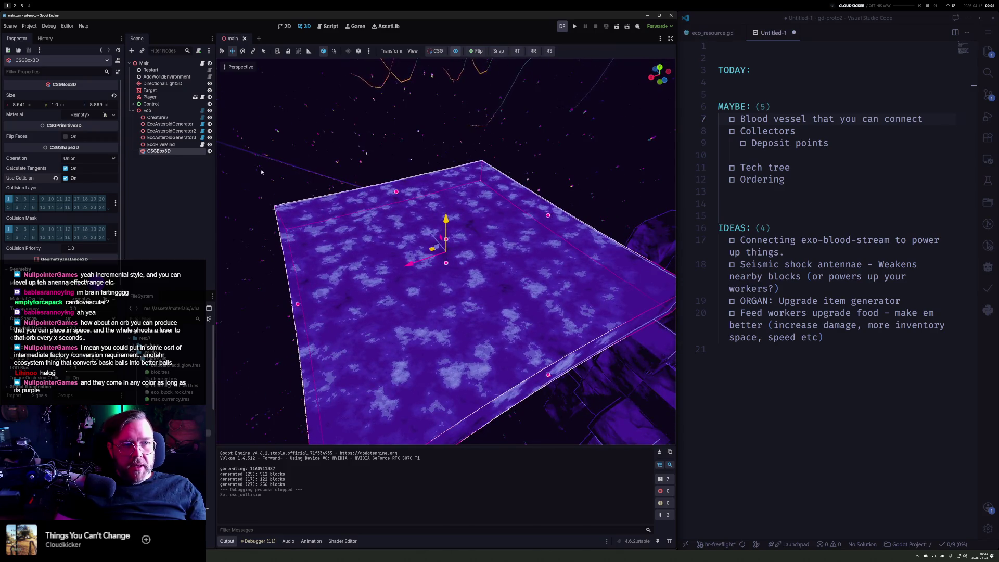
key(shift+alt+o)
text(segm)
key(Down)
key(Down)
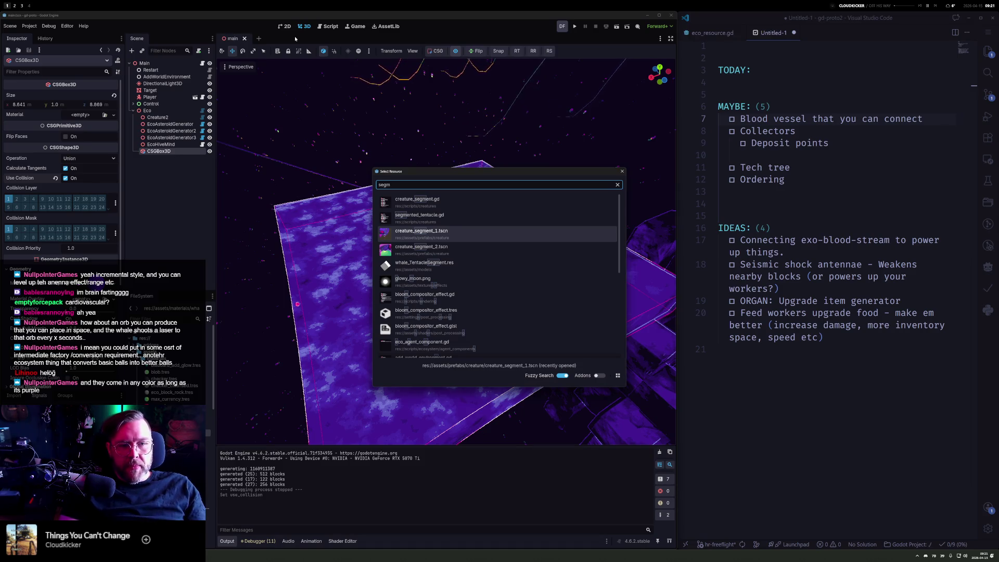
- Open creature_segment_1.tscn, inspect DroneSpawner's settings, and indent the notes' Ordering item under Tech tree
key(Return)
drag(375, 234, 423, 558)
click(433, 258)
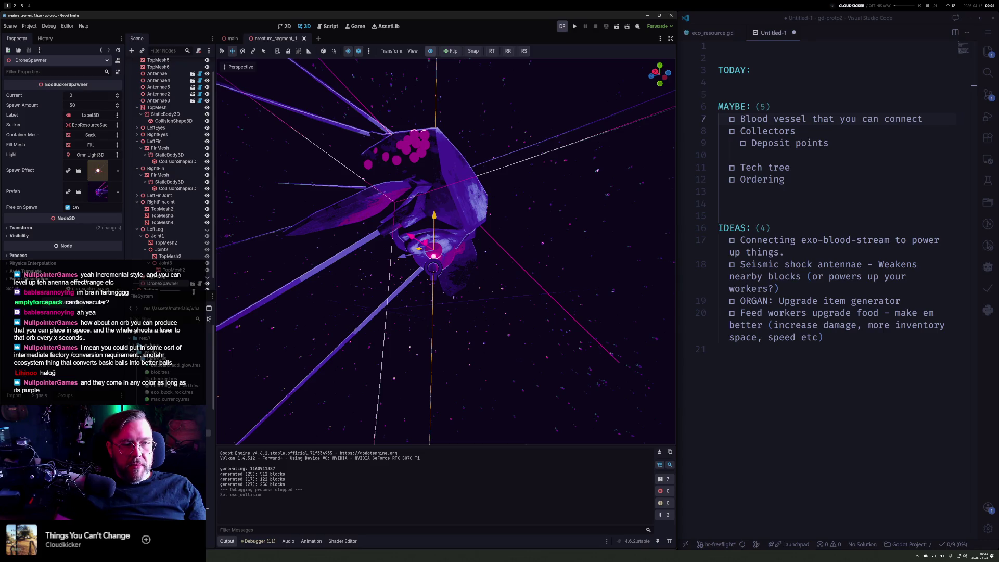
scroll(186, 257, down, 1)
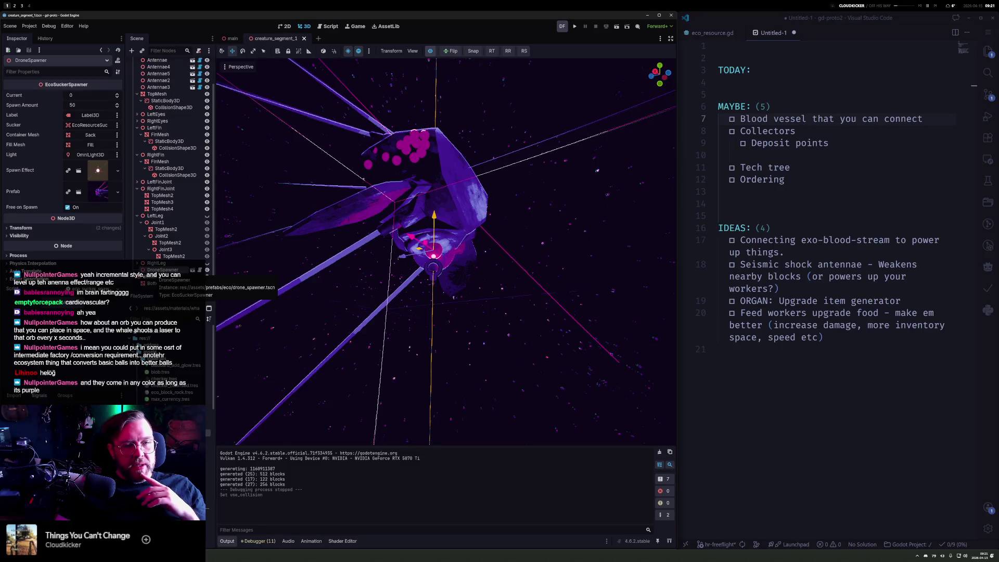
click(775, 180)
key(ctrl+bracketright)
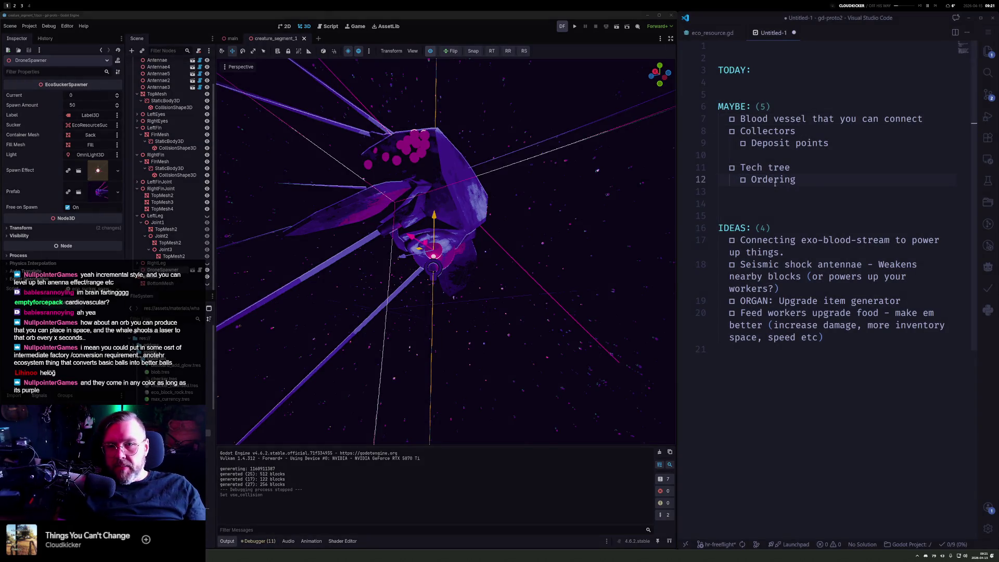
- Undo the Ordering indent and open player_interact.gd
key(ctrl+z)
key(ctrl+p)
key(Down)
key(Down)
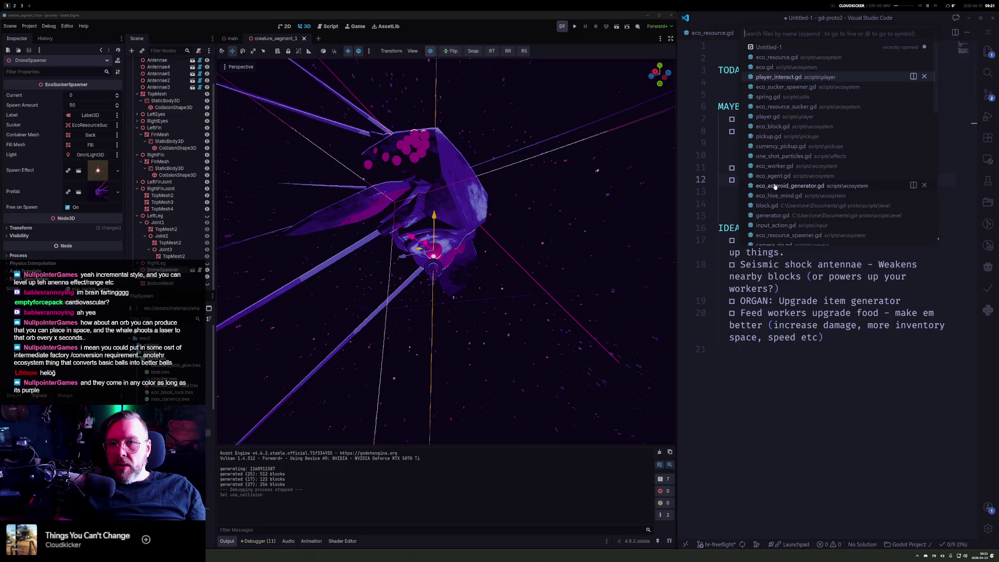
key(Return)
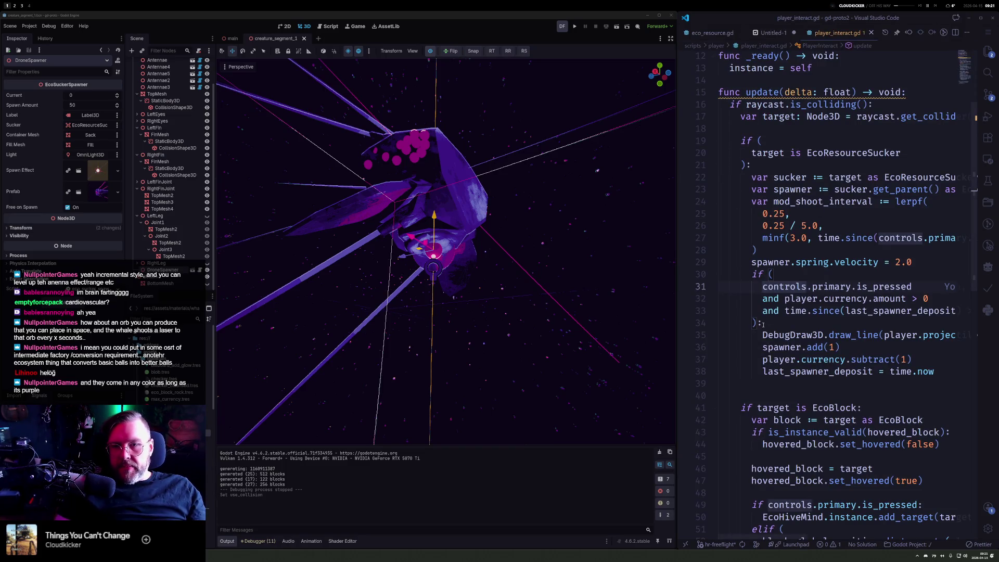
- Read the EcoResourceSucker check and 0.25 value in the update code, then open drone_spawner.tscn
drag(901, 153, 747, 154)
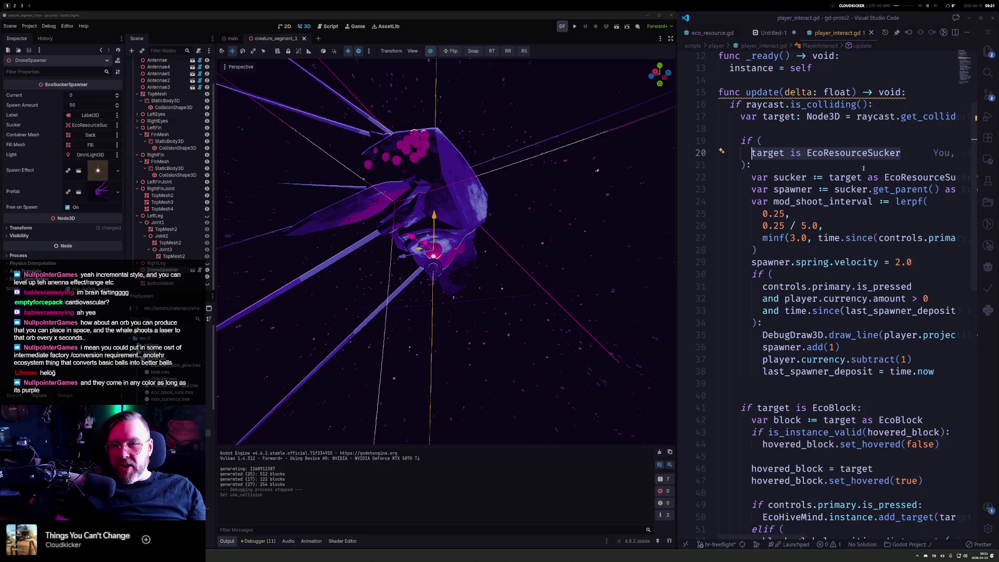
mouse_move(914, 197)
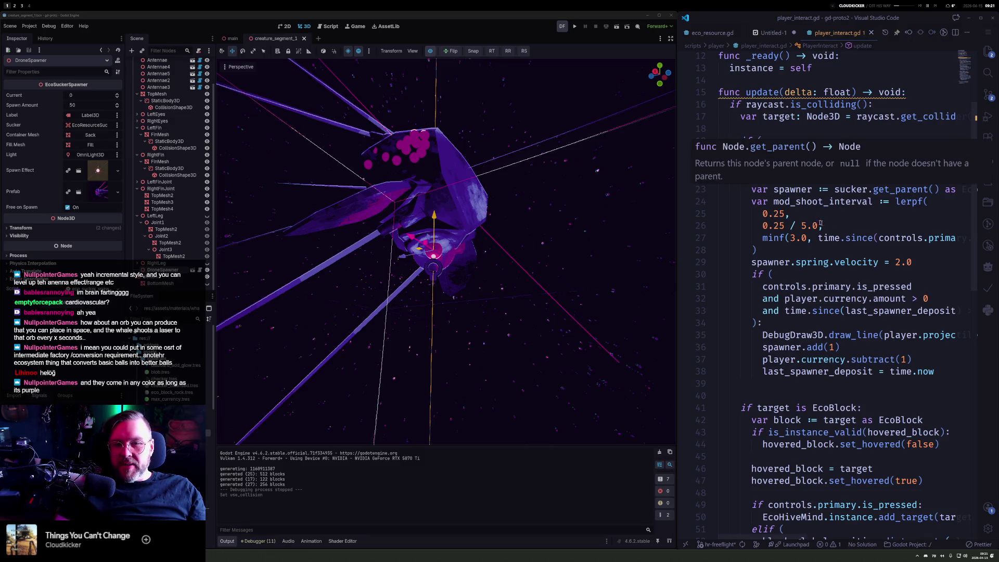
click(827, 138)
click(822, 168)
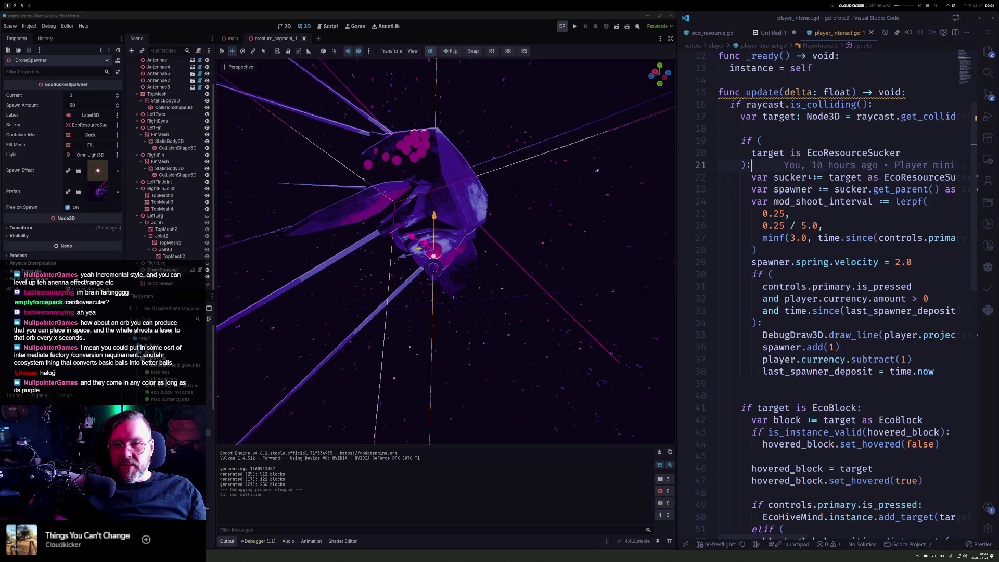
click(859, 213)
scroll(777, 318, down, 3)
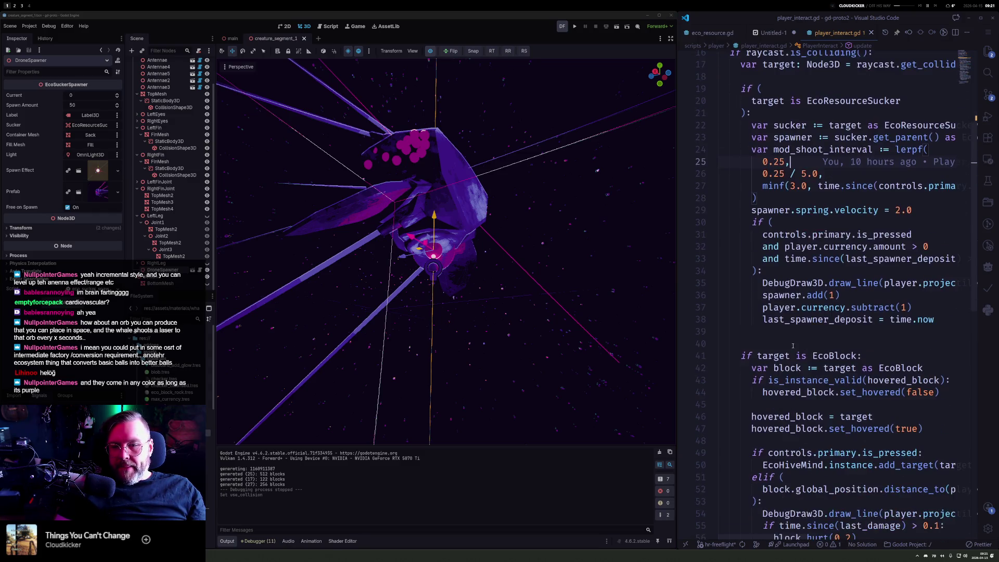
mouse_move(843, 118)
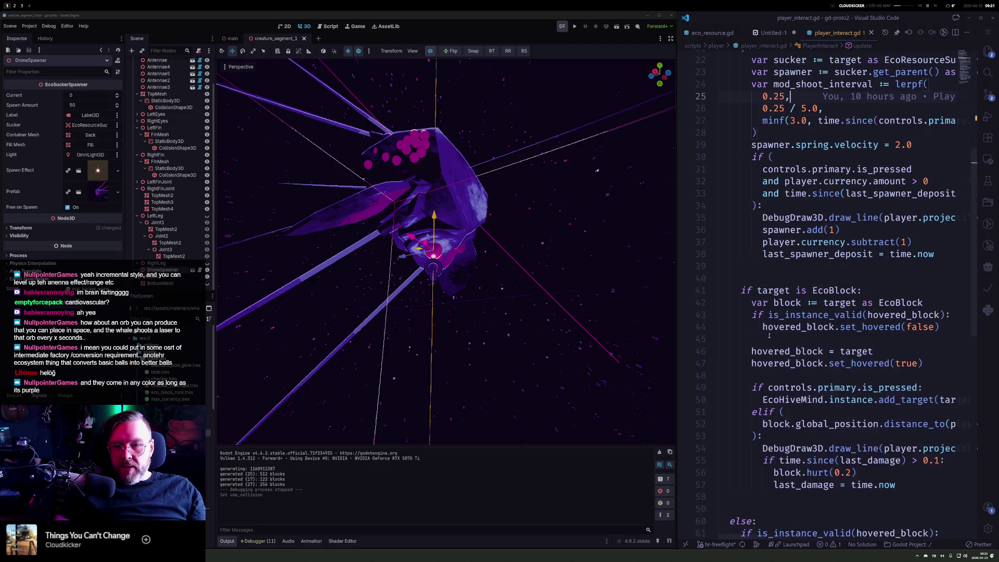
scroll(760, 333, down, 3)
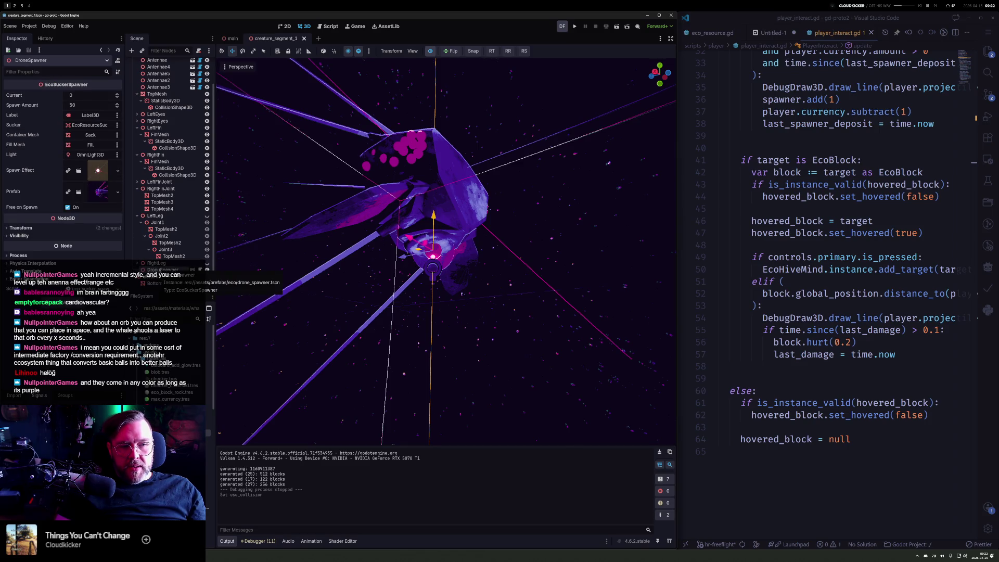
click(192, 270)
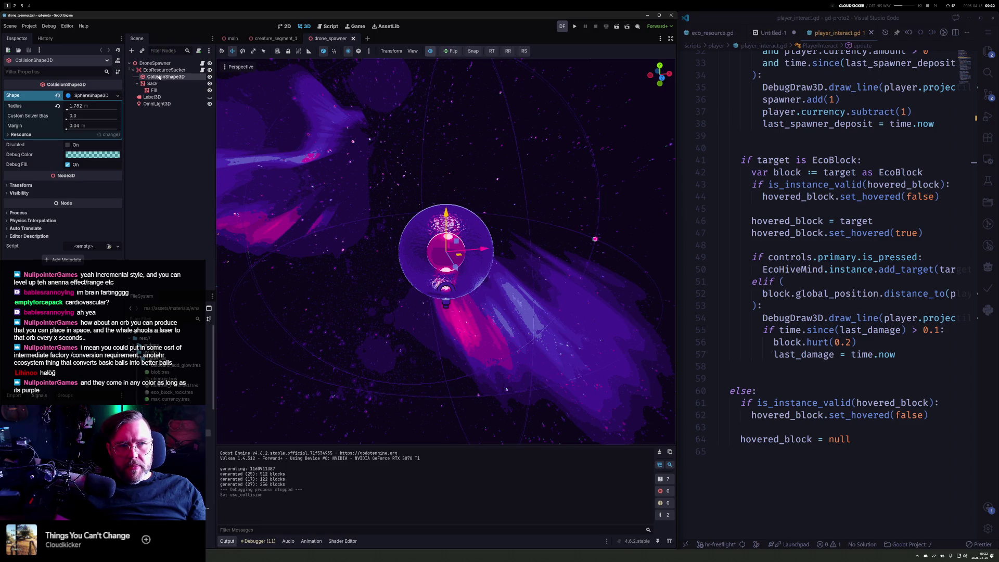
- Look over the DroneSpawner and Sack nodes, then select EcoResourceSucker
click(146, 63)
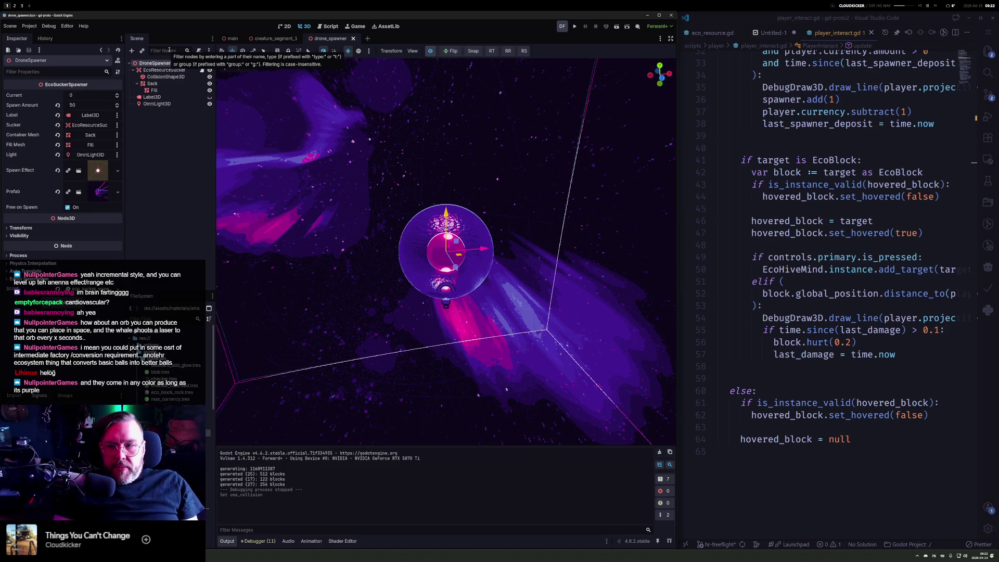
click(167, 129)
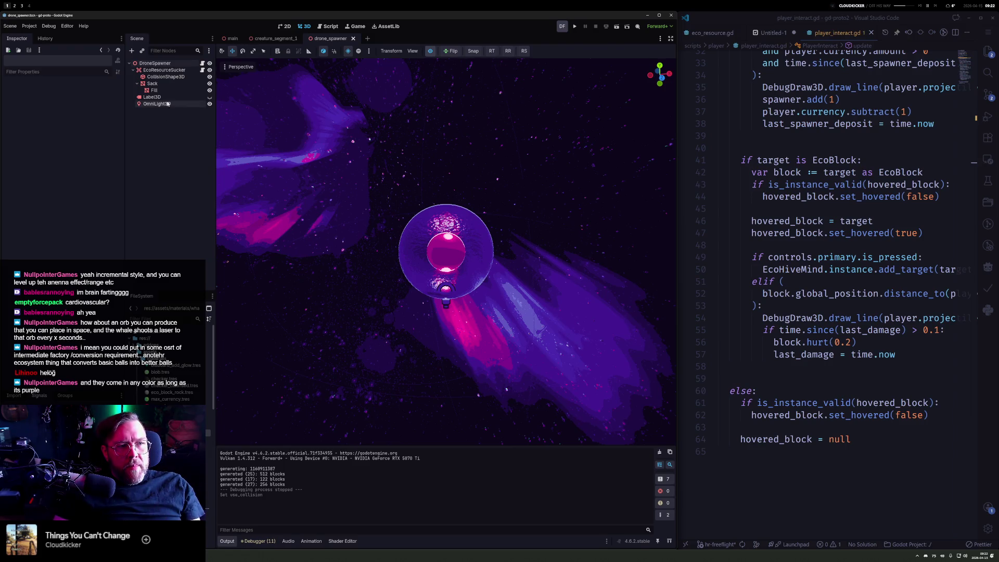
click(168, 84)
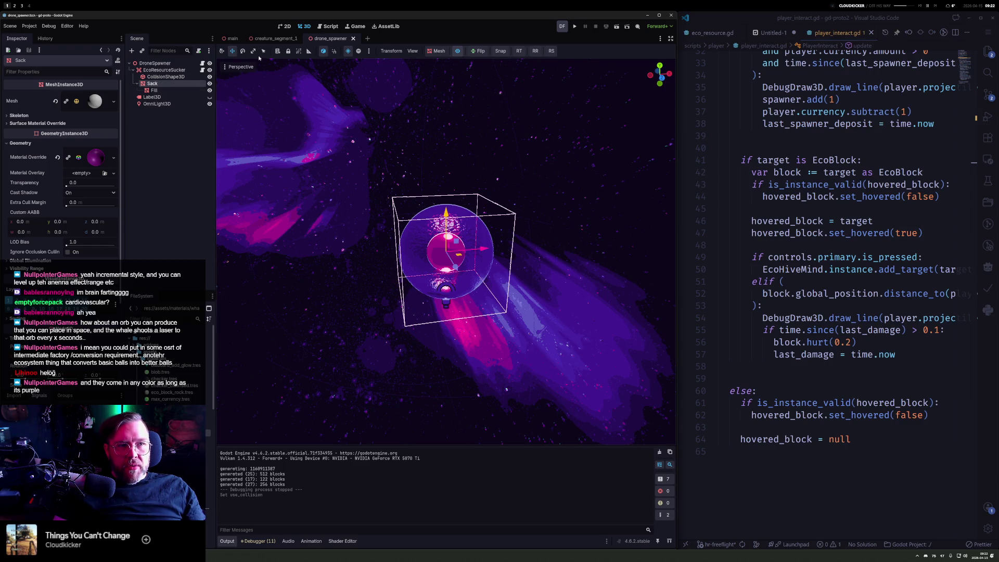
click(158, 70)
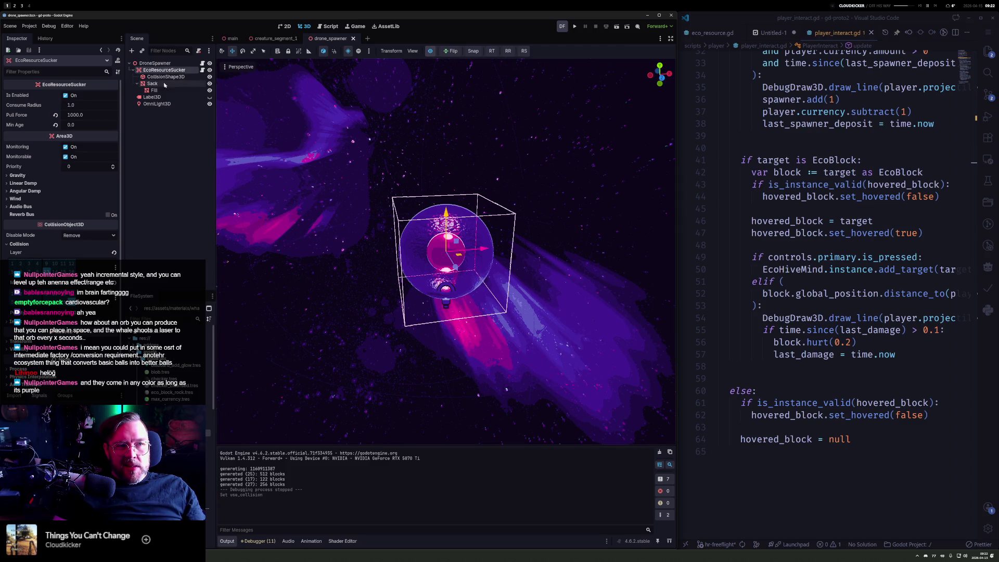
- Paste EcoResourceSucker under CSGBox3D in the main scene and detach its script
click(231, 38)
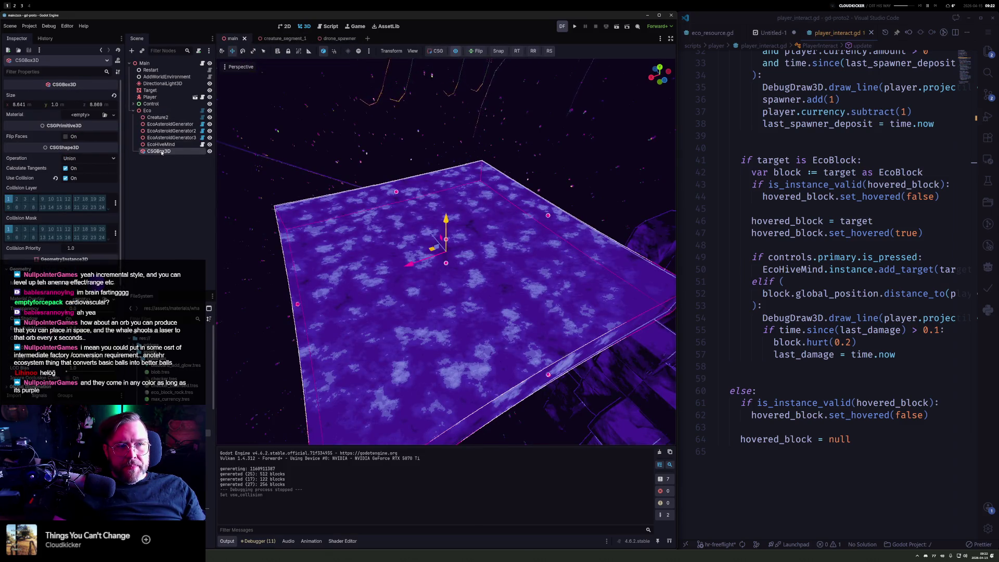
key(ctrl+v)
right_click(189, 162)
click(219, 278)
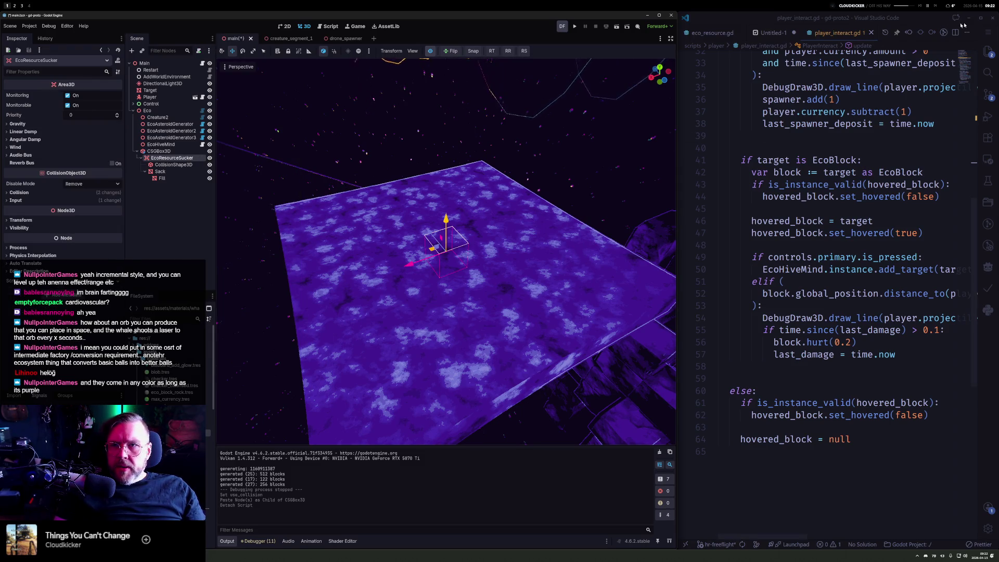
- Start a new file in the ecosystem folder from the project file tree
key(ctrl+shift+e)
right_click(913, 179)
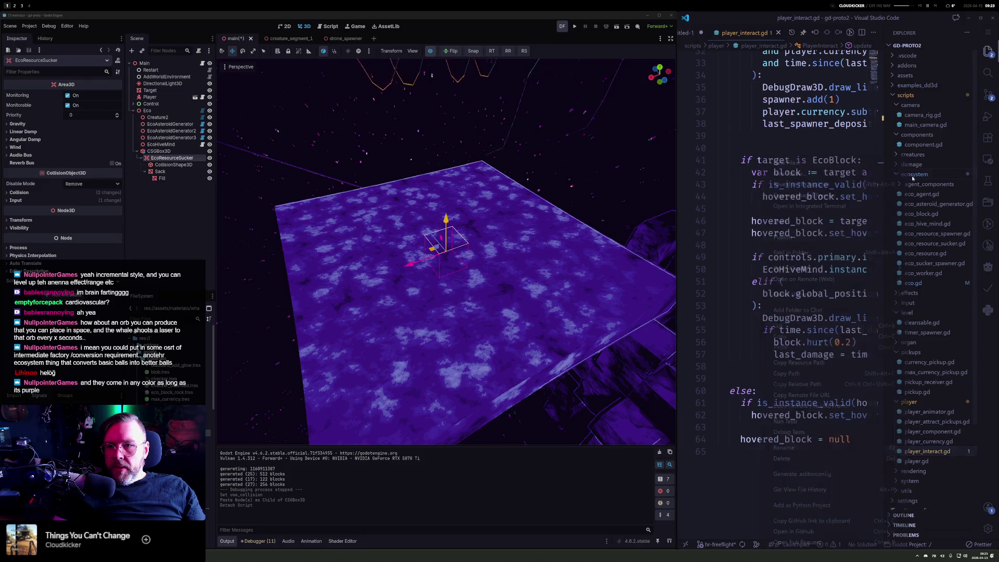
click(866, 173)
- Save eco_deposit_trigger.gd declaring class EcoDepositTrigger extending Area3D, then filter files for 'eco_depo'
text(eco_deposit_trigger.gd)
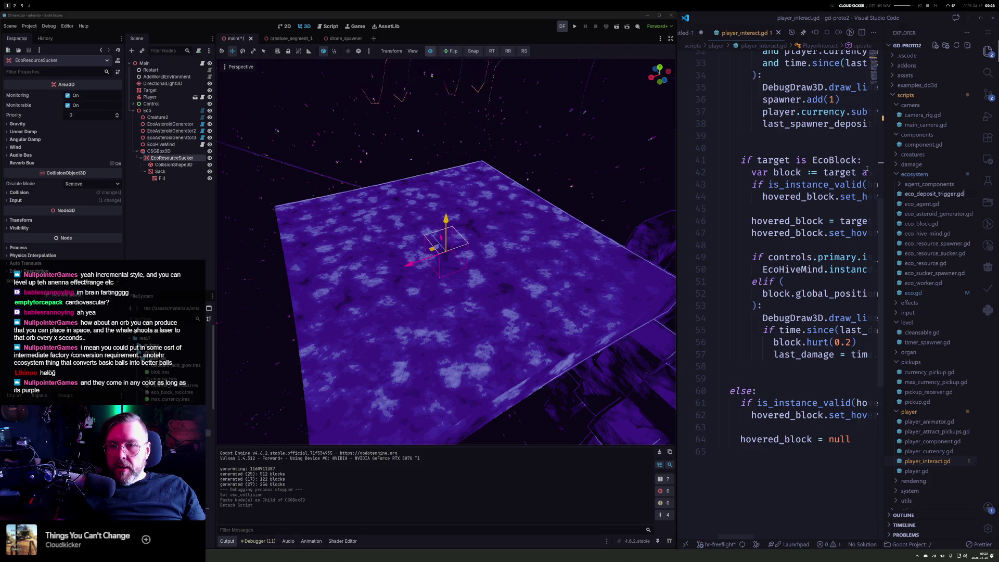
key(Return)
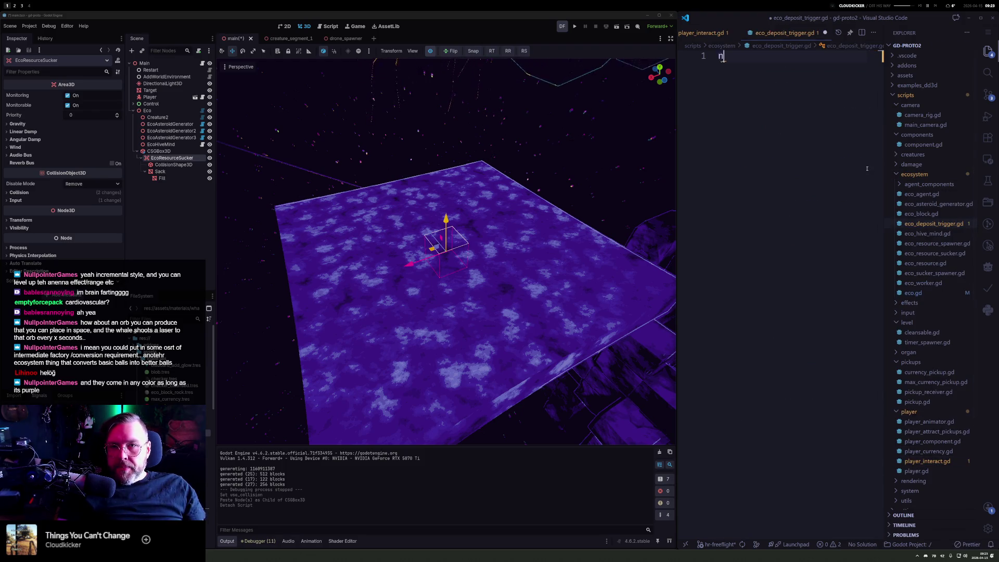
key(ctrl+b)
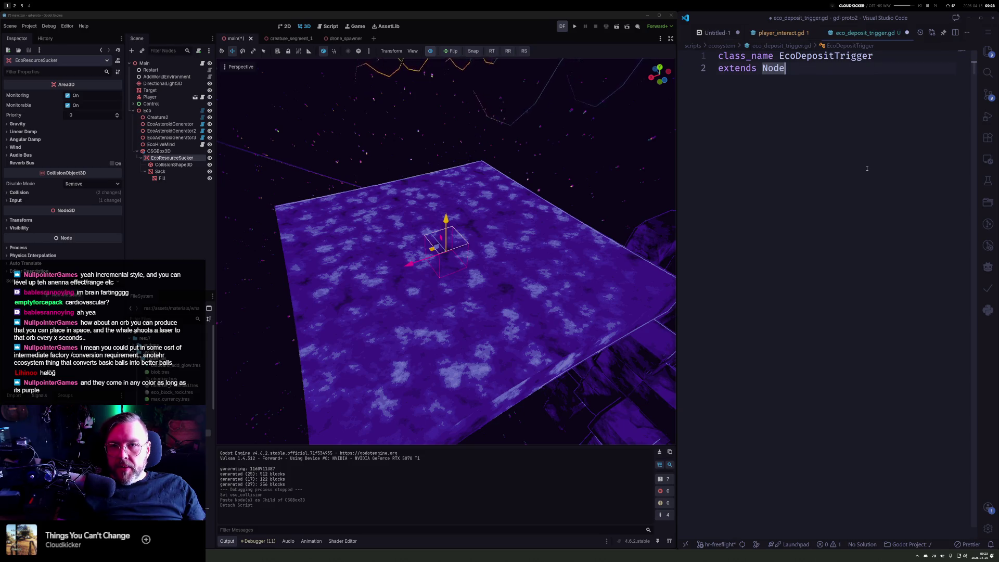
key(BackSpace)
text(Ara)
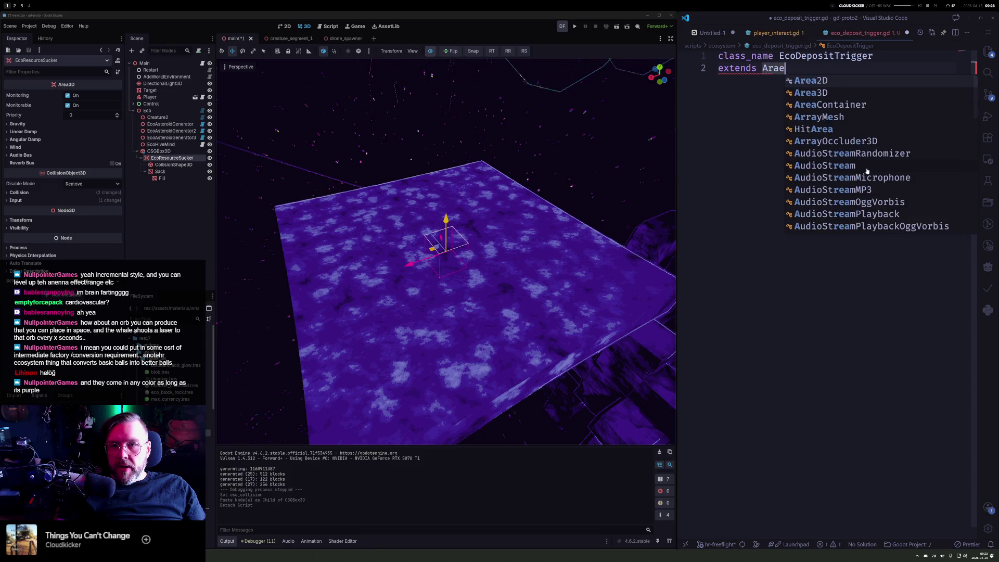
key(Down)
key(Return)
key(Return)
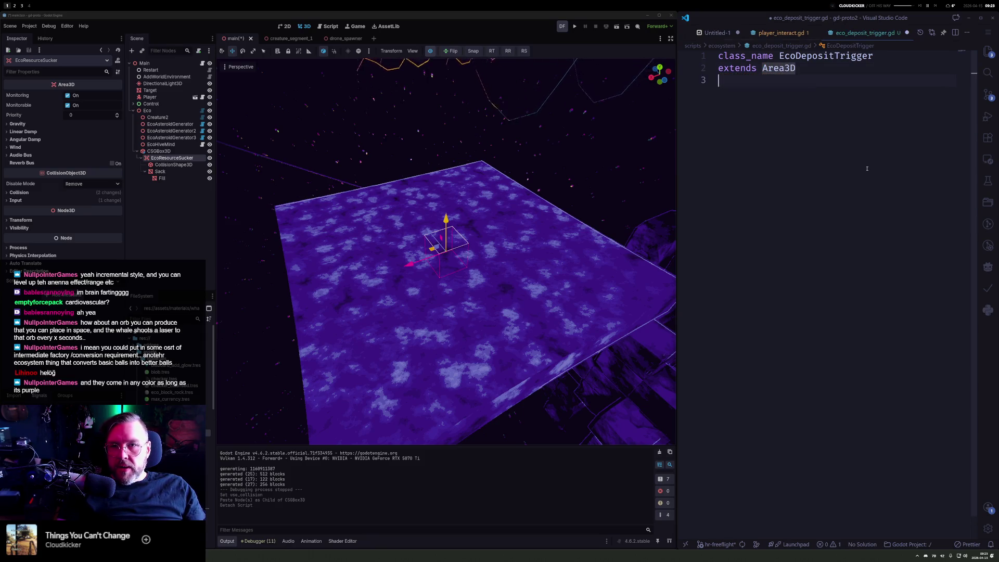
key(Return)
key(ctrl+s)
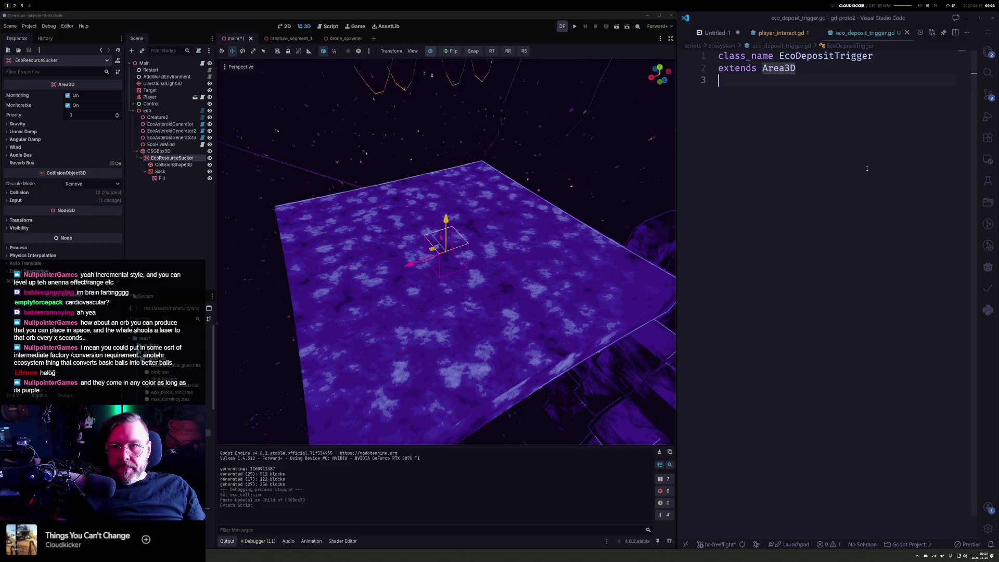
click(155, 318)
text(eco_d)
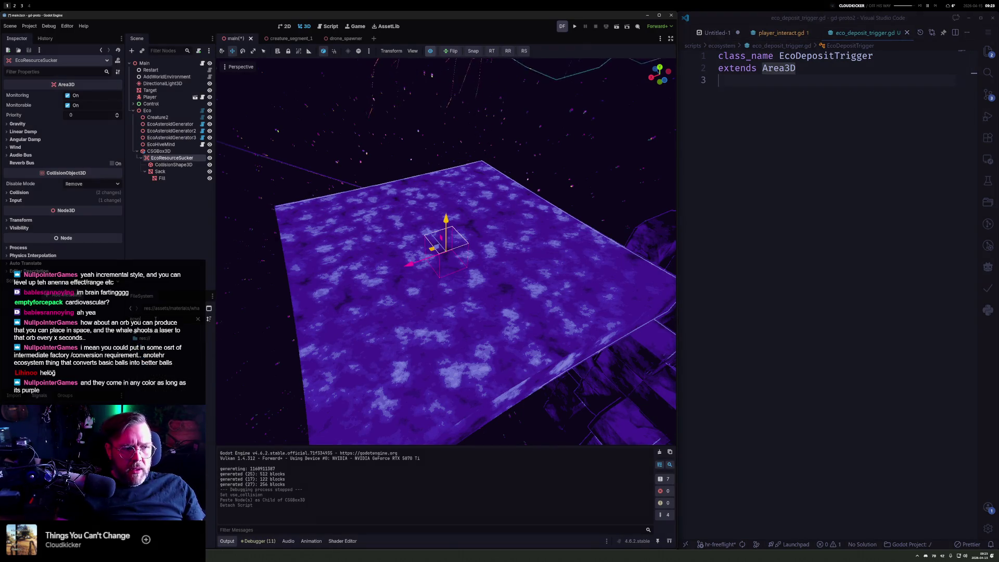
text(epo)
- Attach eco_deposit_trigger.gd to the copied sucker node and rename it DepositTrigger
drag(172, 358, 186, 159)
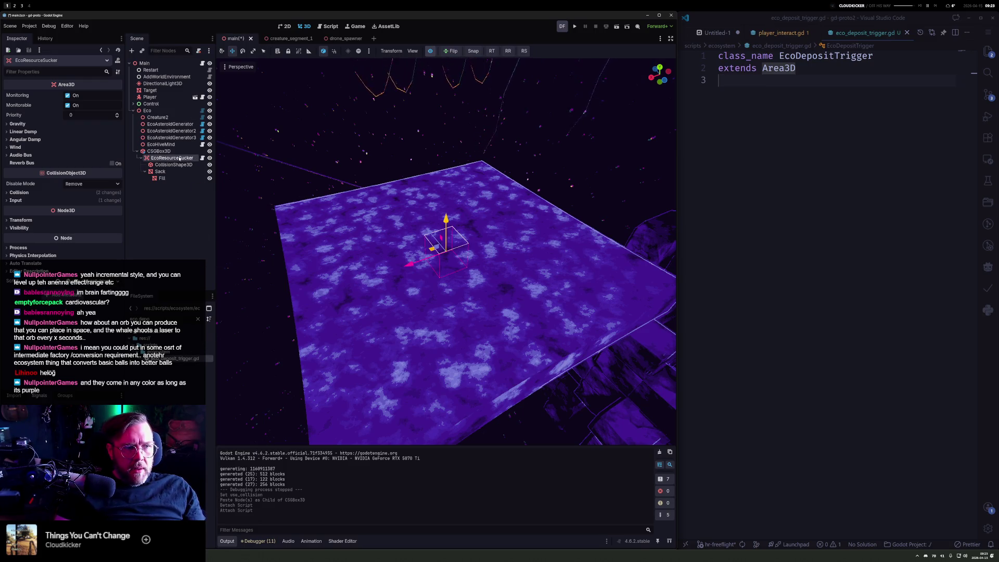
double_click(179, 158)
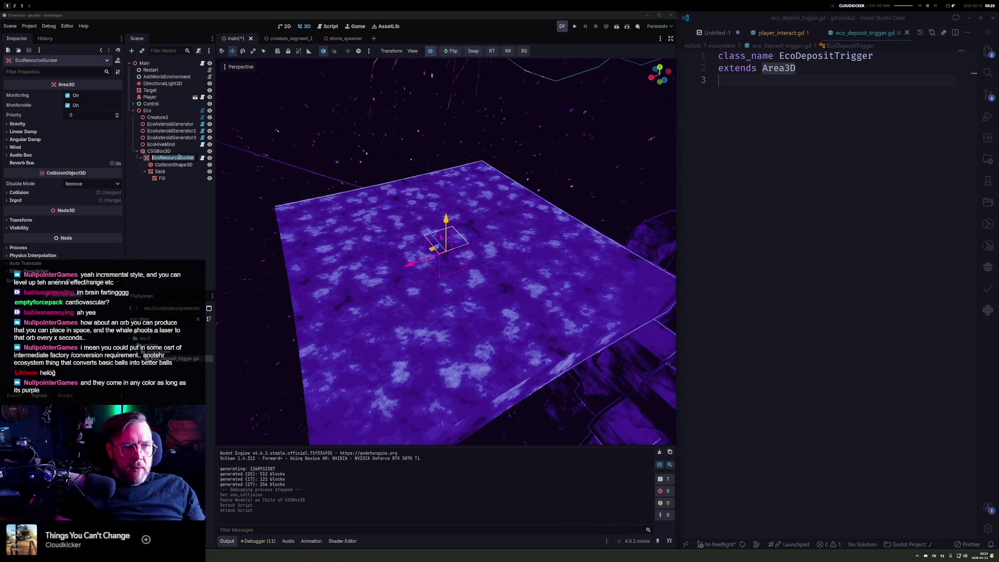
text(Trigger ex)
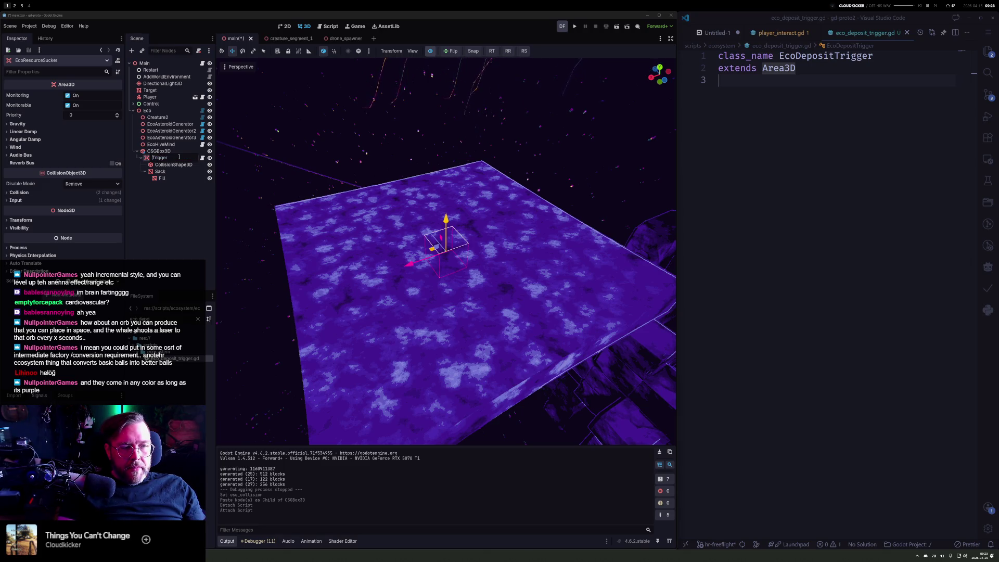
text(t)
key(Return)
- Check DepositTrigger's collision layer and mask settings
click(179, 165)
click(167, 157)
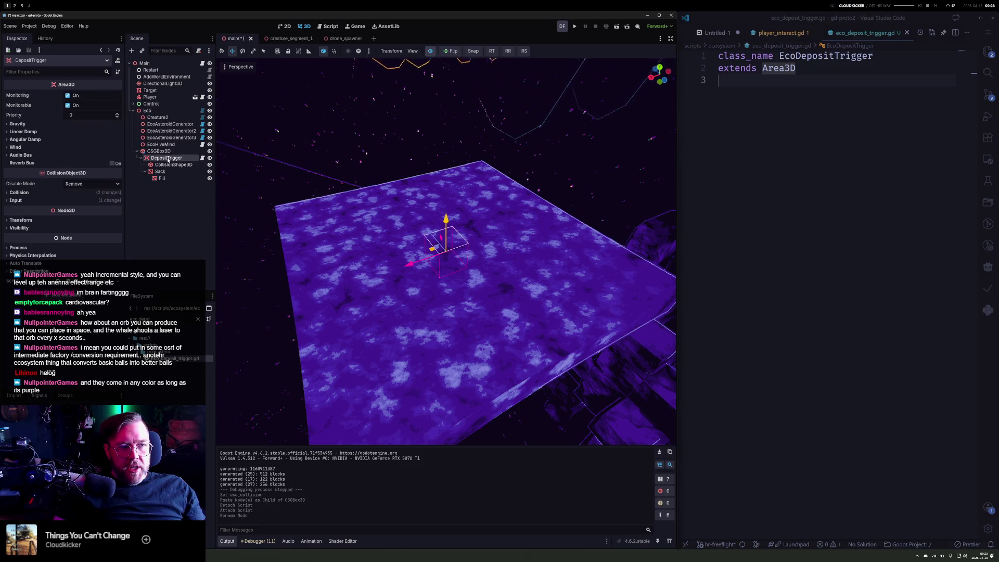
click(18, 193)
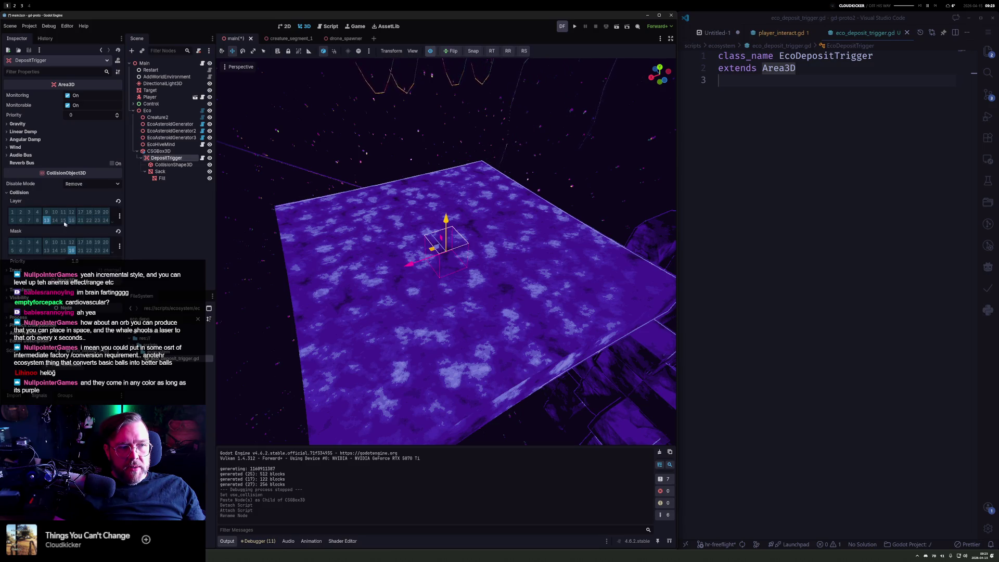
click(18, 192)
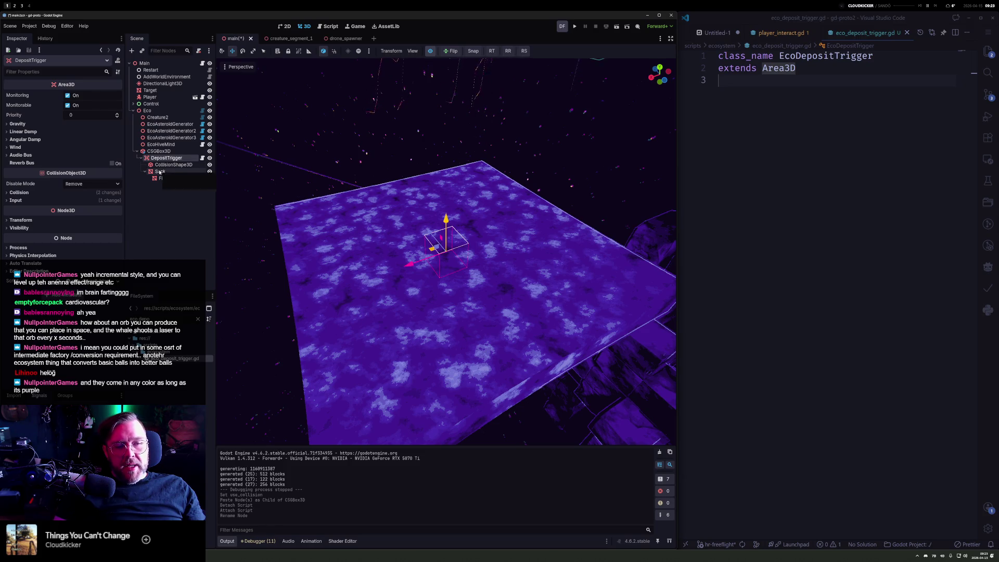
click(810, 108)
- Add exported integers amount and max_amount, both defaulting to 0
text(a)
key(Return)
key(BackSpace)
key(Return)
text(@excpo)
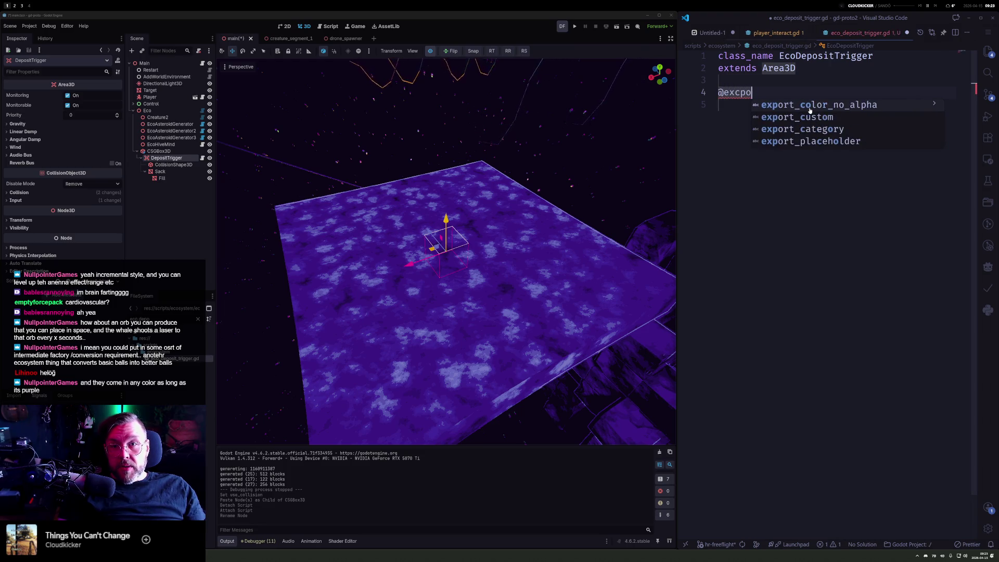
key(BackSpace)
key(BackSpace)
key(BackSpace)
text(port var amount:)
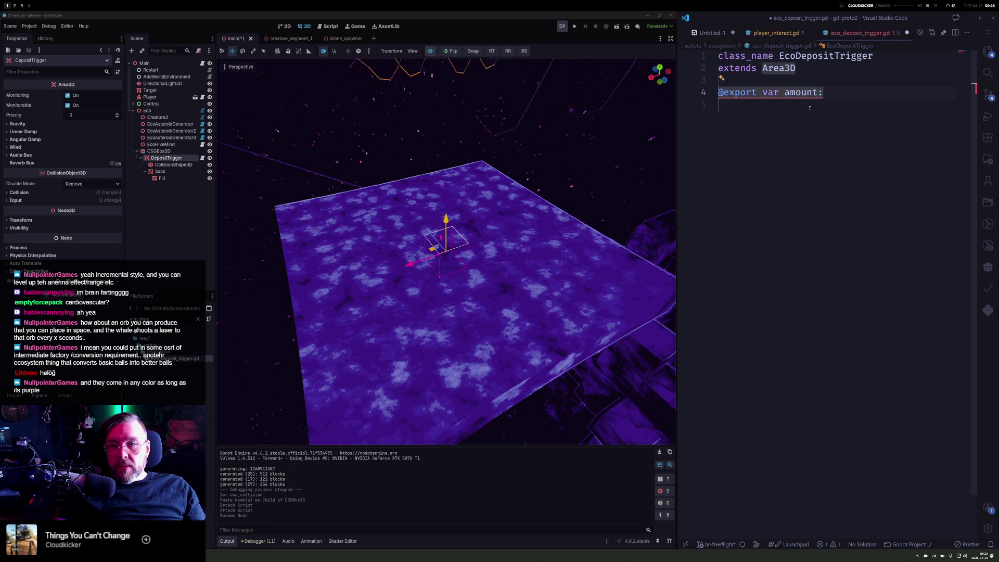
text(int = 0)
key(shift+alt+Down)
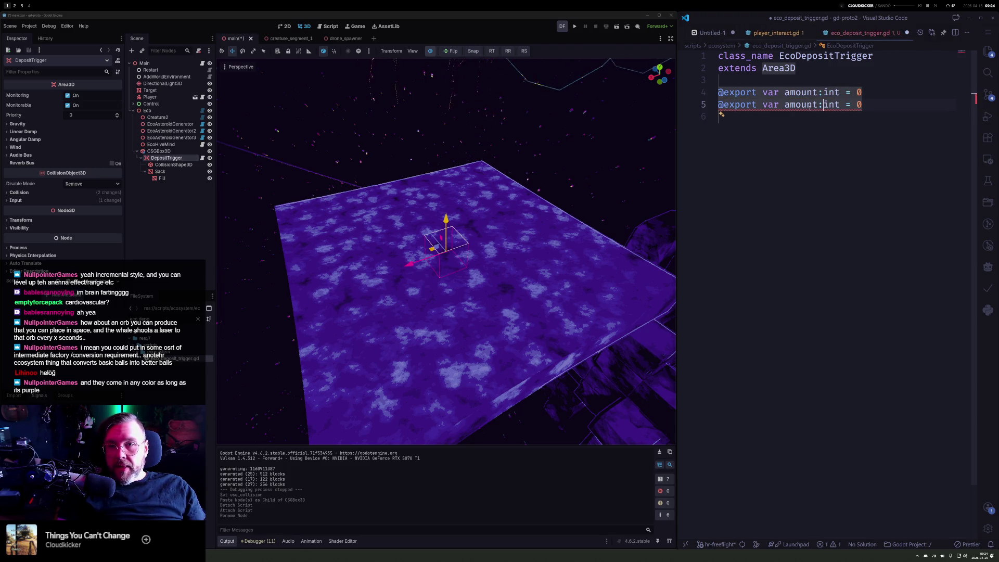
text(max_)
- Add an exported fill_mesh MeshInstance3D variable and save the script
key(End)
key(Return)
key(Return)
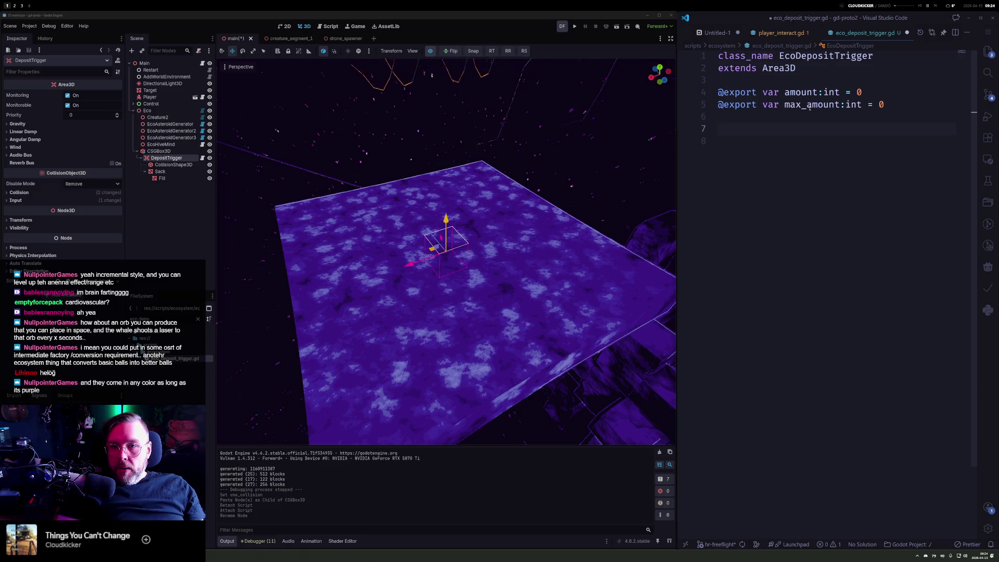
text(export var)
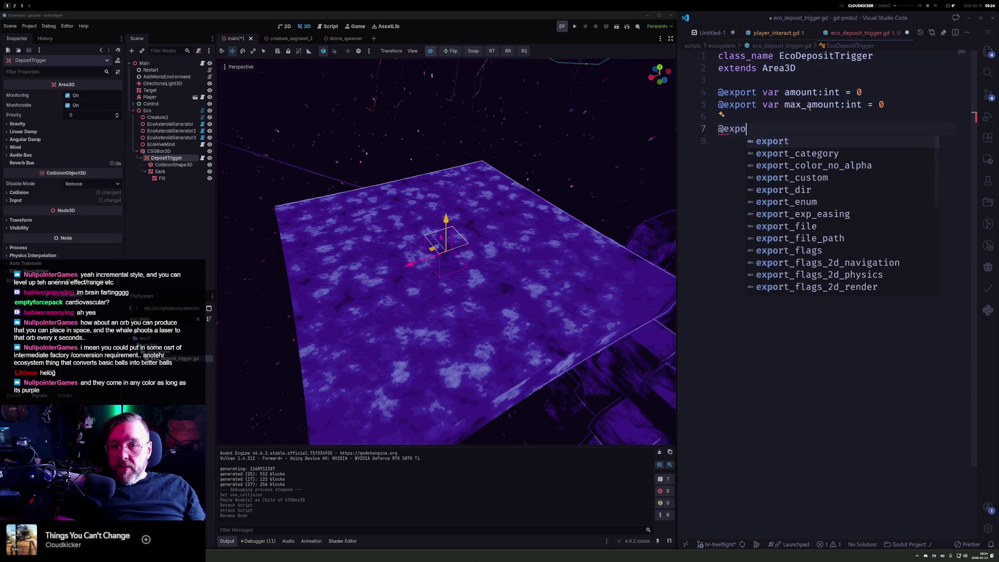
text(r )
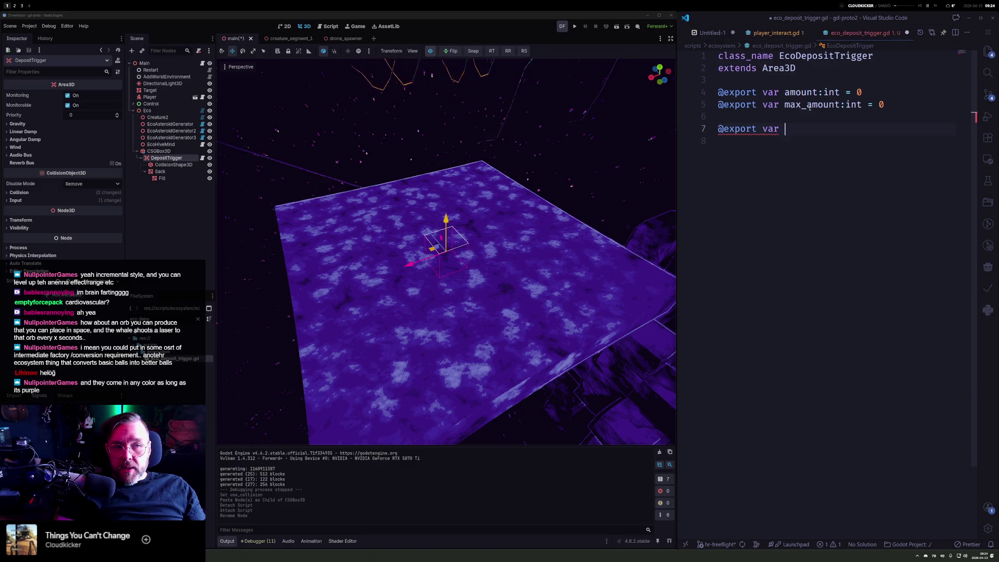
text(fill)
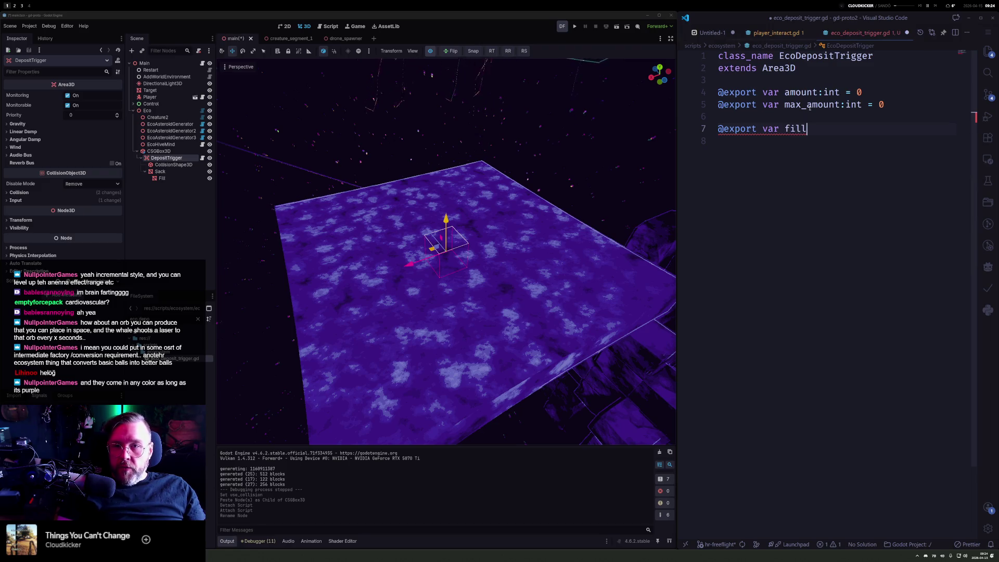
text(sh:MeshInstance3D)
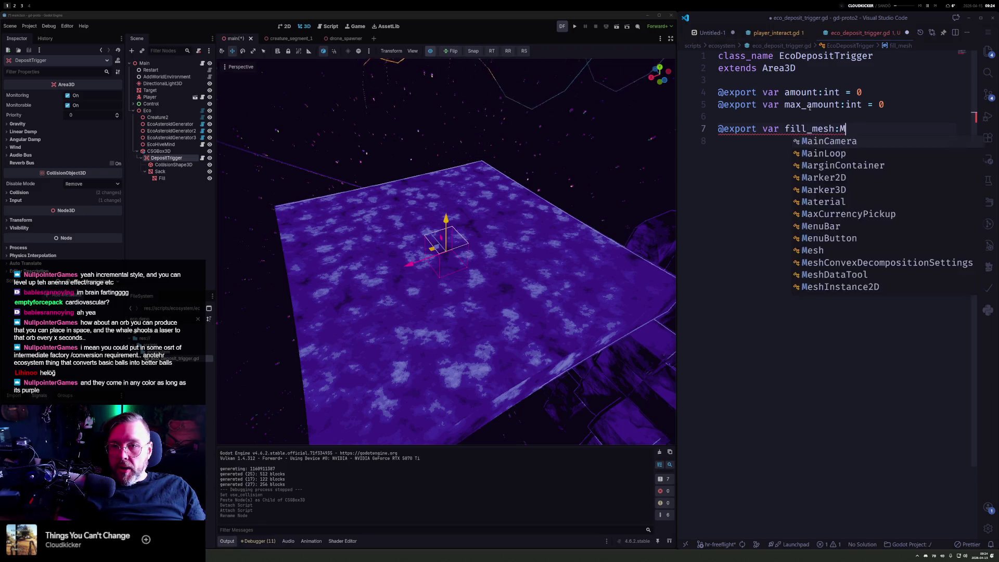
key(Return)
key(ctrl+s)
- Add a _physics_process function stub to eco_deposit_trigger.gd
text(unc _pr)
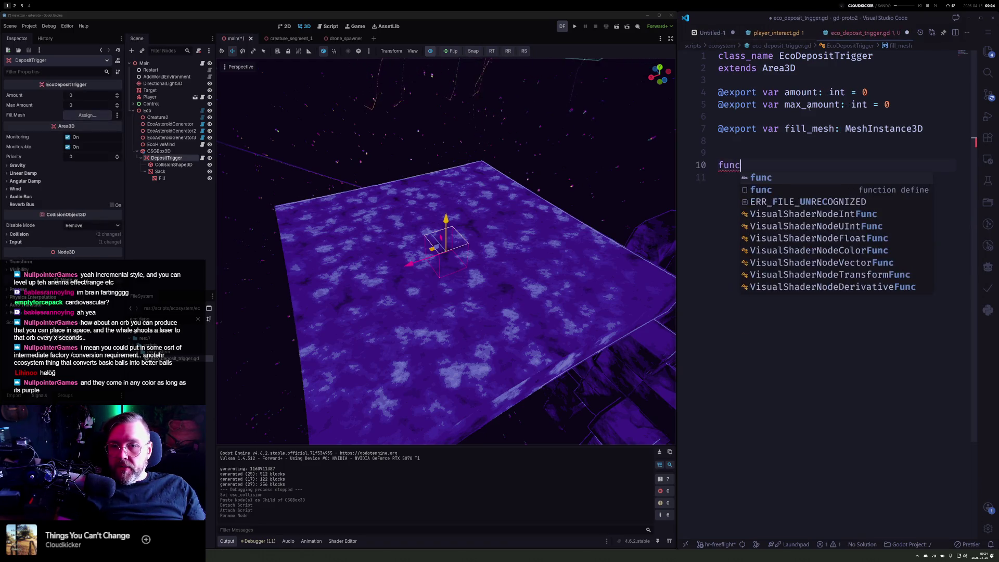
key(BackSpace)
text(hy)
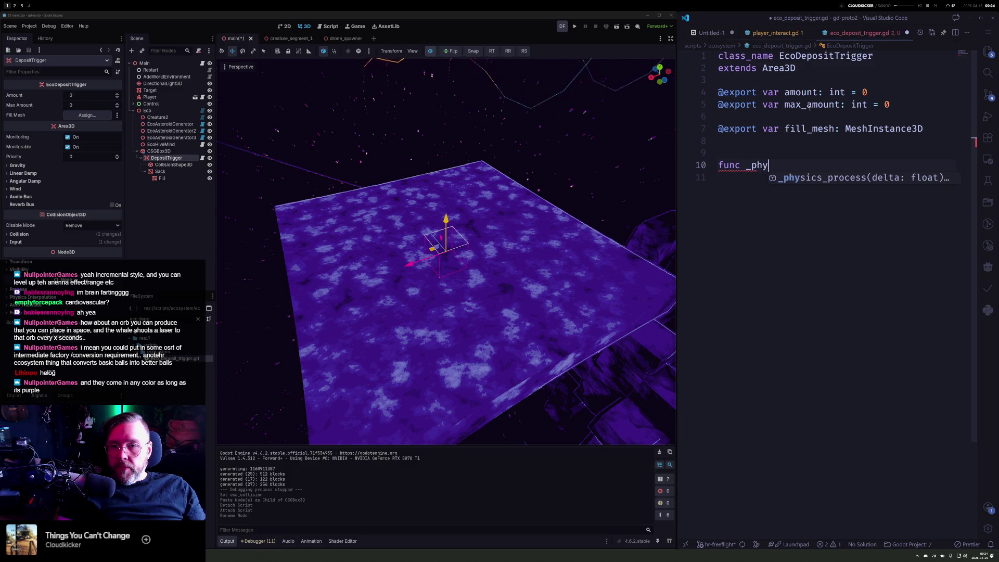
key(Return)
- Start the line fill_mesh.scale = time.lerpv3(fill_mesh.scale, inside the function
text(fillma)
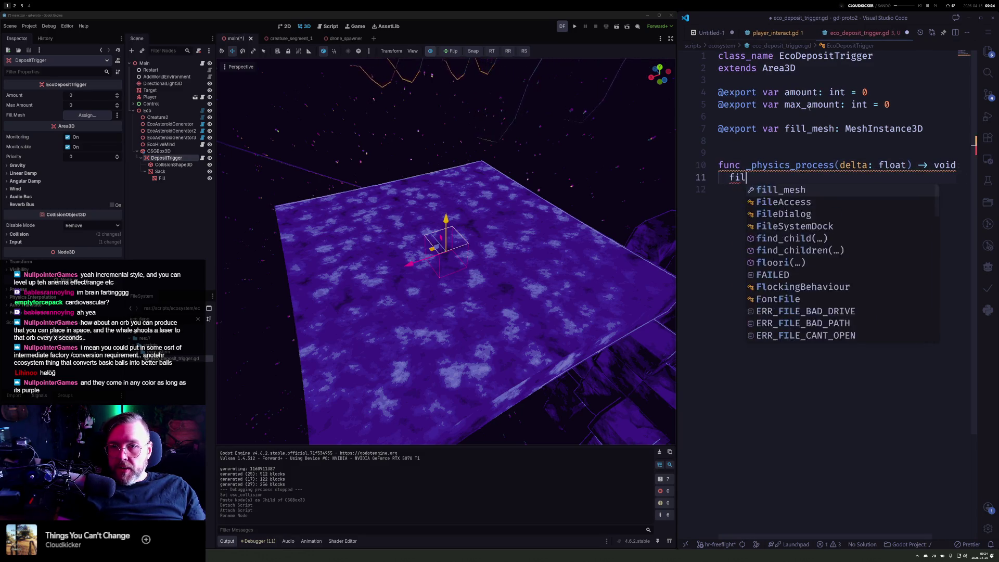
key(Tab)
text(.scale = )
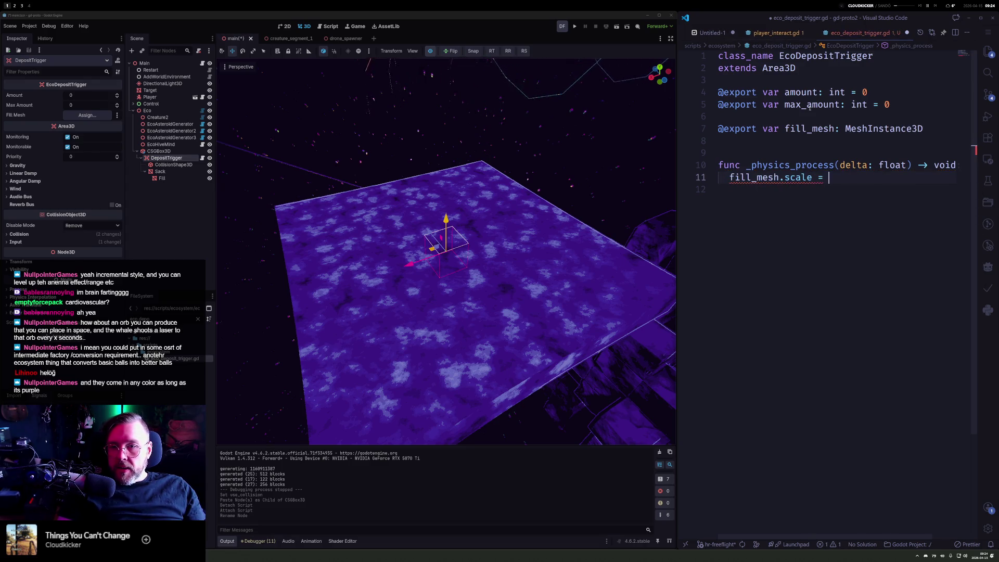
text(time.lerp)
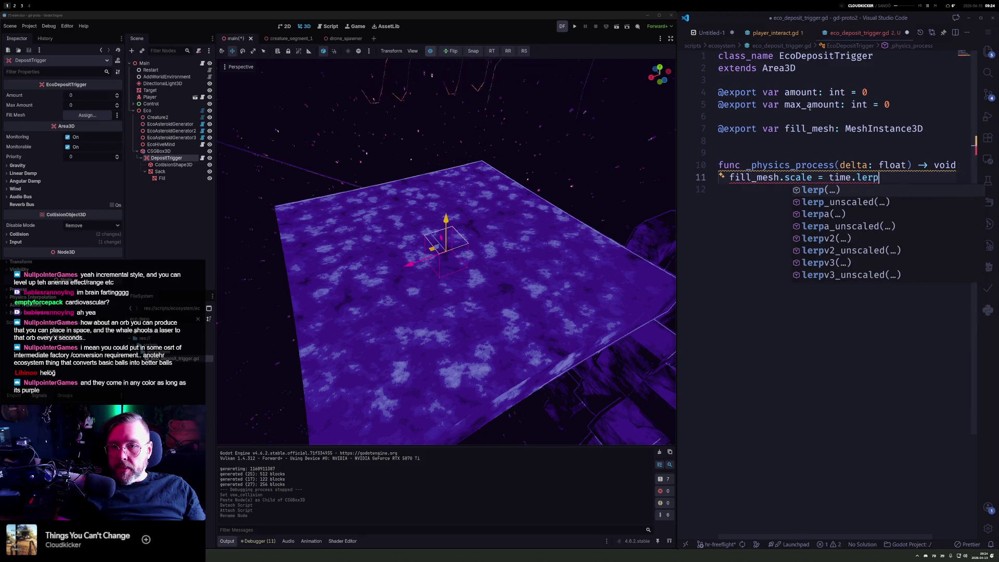
text(()
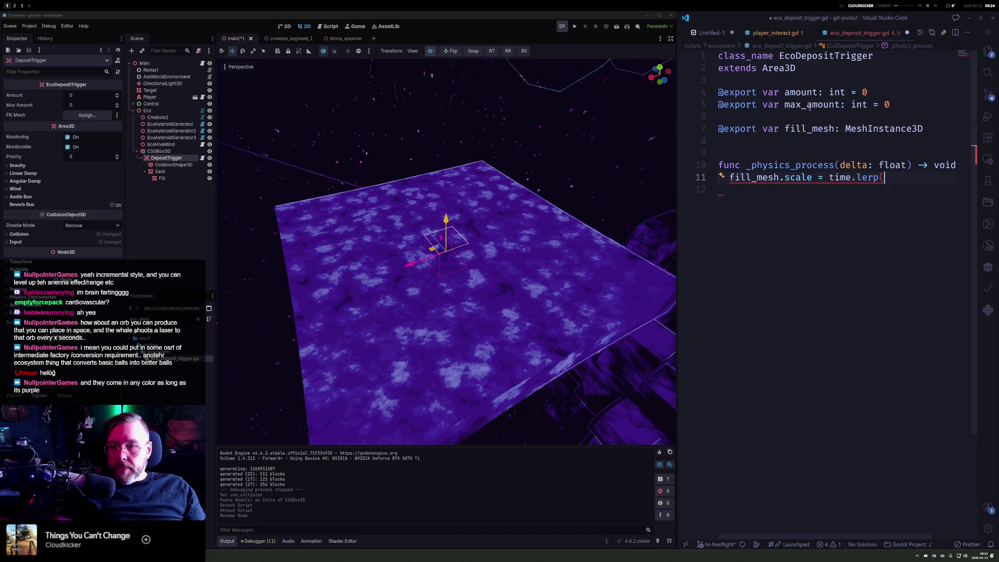
key(BackSpace)
text(v3(fill_mesh.scale,)
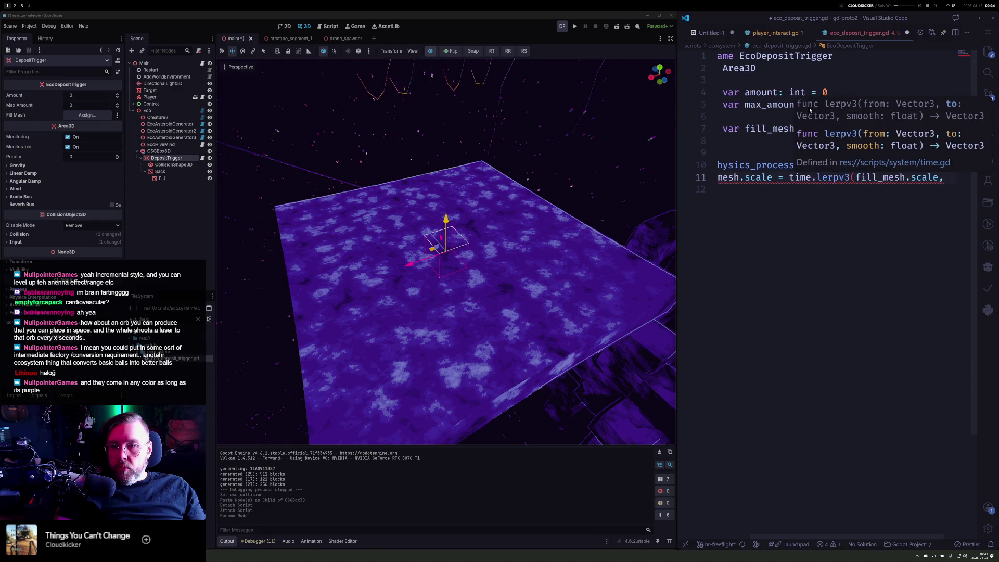
- Insert 'var desired_fill_scale :=' on a new line above the scale line
key(Up)
key(End)
key(Return)
text(var desired_fill_sca)
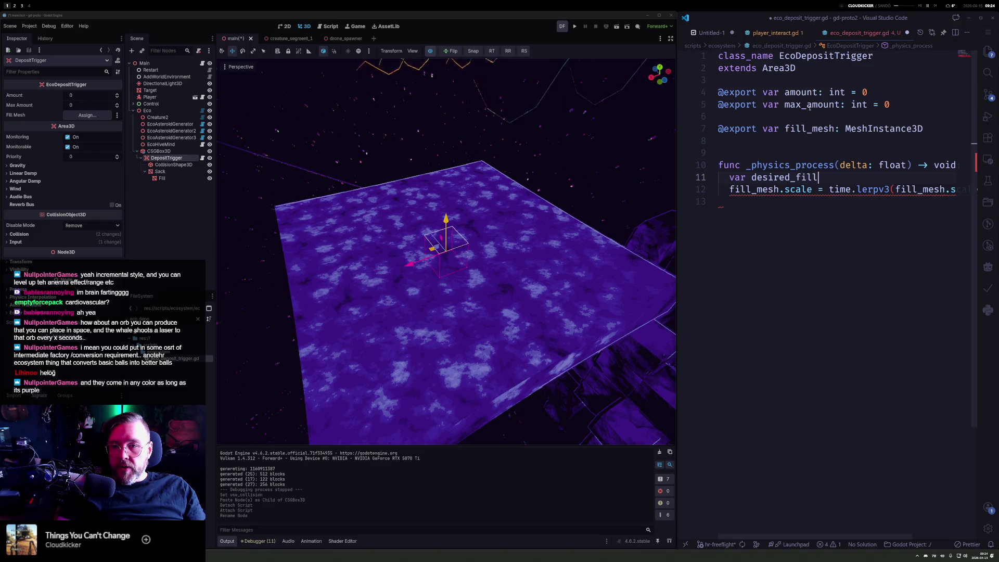
text(le :=)
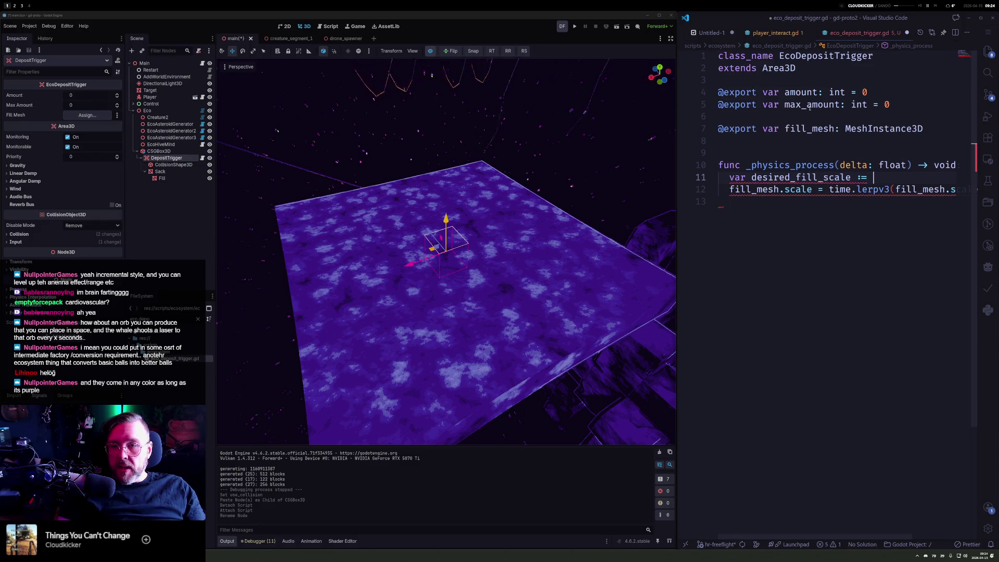
drag(678, 178, 537, 178)
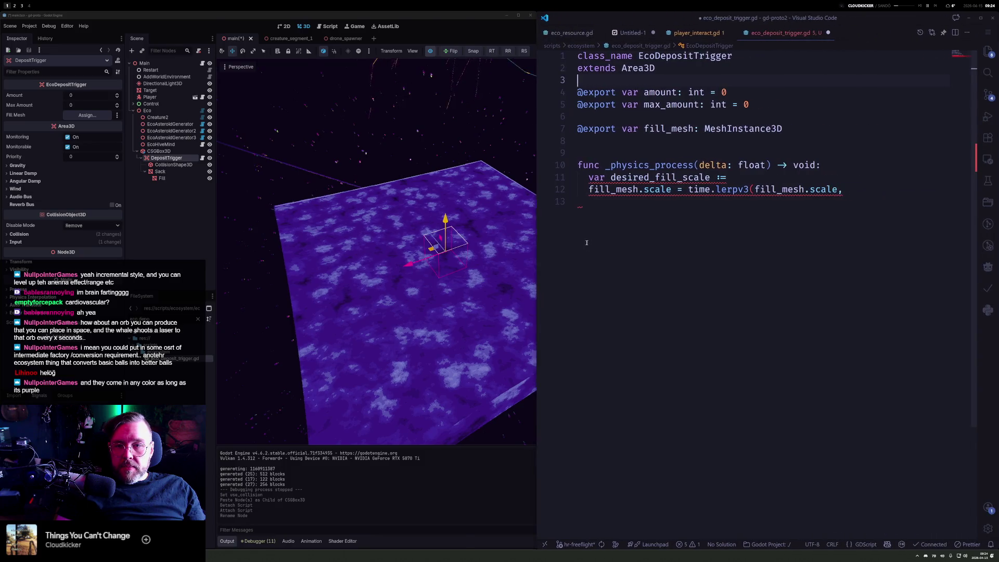
- Set desired_fill_scale to Vector3.ONE
click(731, 178)
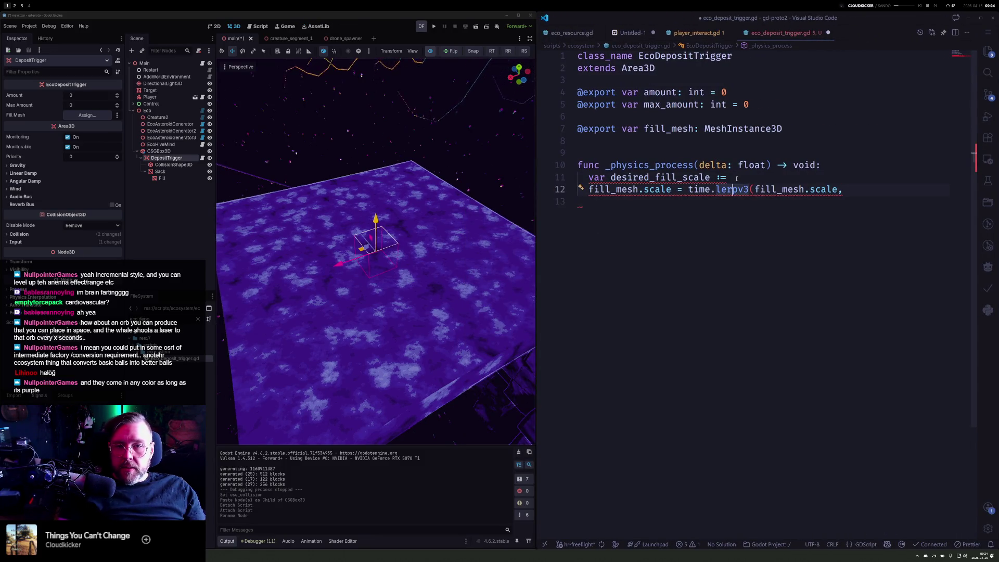
text(VE)
key(Down)
key(Down)
key(Down)
key(Return)
text(o.)
key(BackSpace)
key(BackSpace)
text(.o)
key(Return)
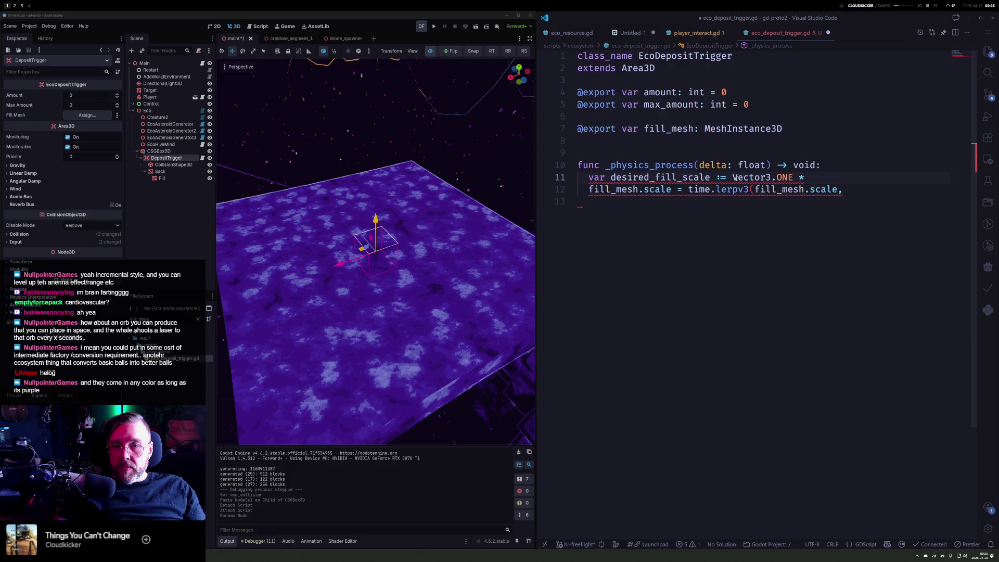
- Add fill_fraction := float(amount) / max_amount, multiply into desired_fill_scale, finish lerpv3 args, and save
key(ctrl+shift+Return)
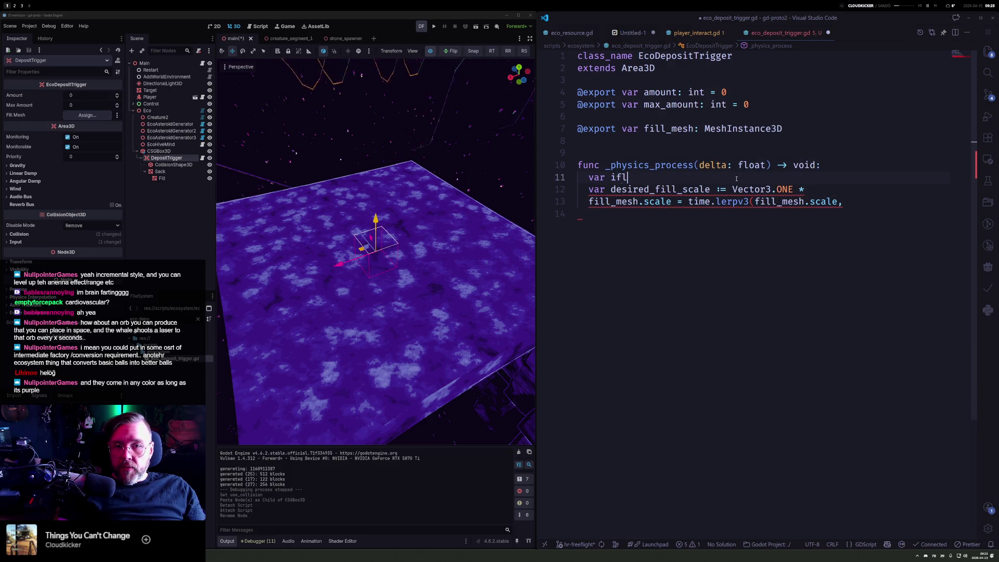
key(BackSpace)
key(BackSpace)
key(BackSpace)
text(fill_)
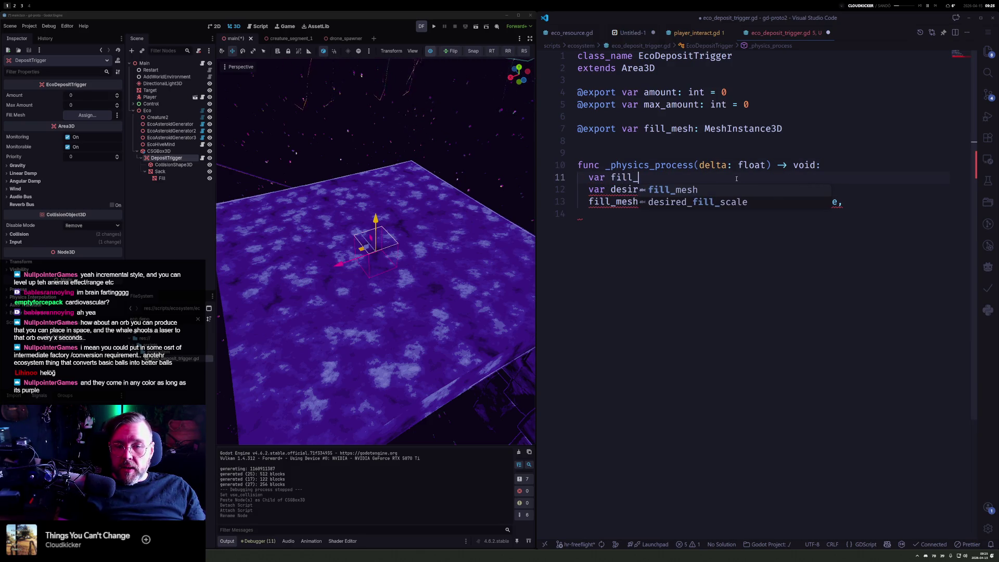
text(fraction :=flaot()
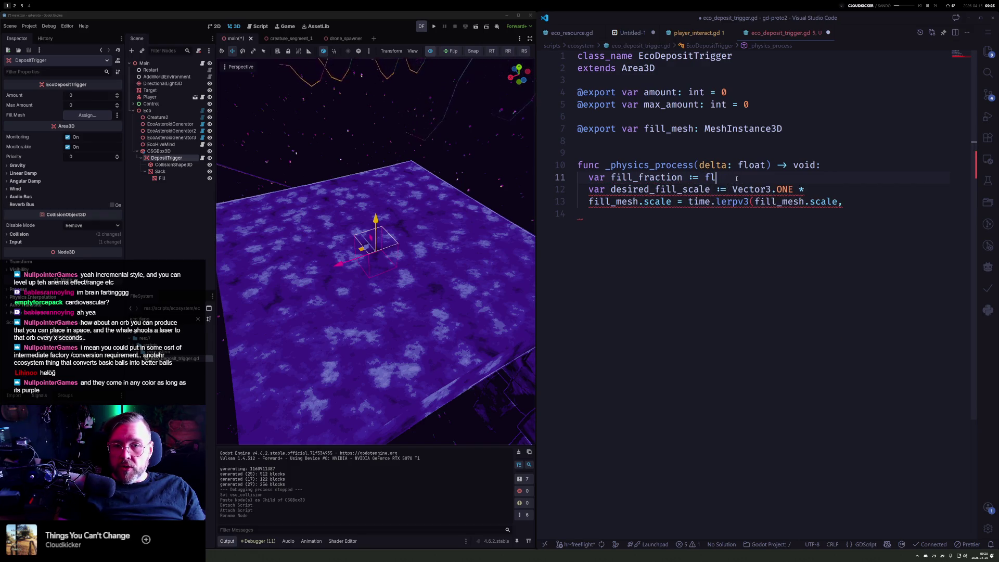
text(oat)
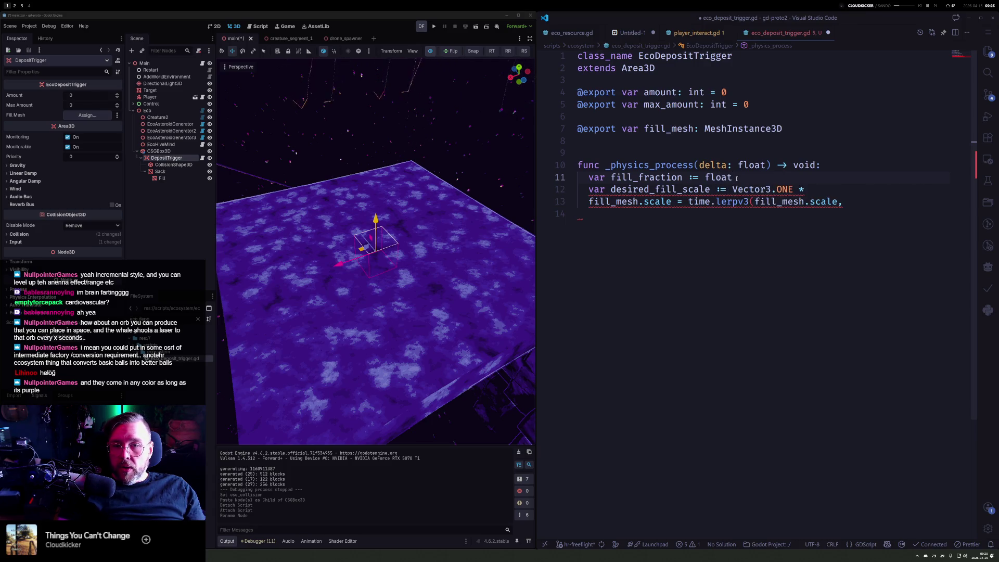
text(amount)/)
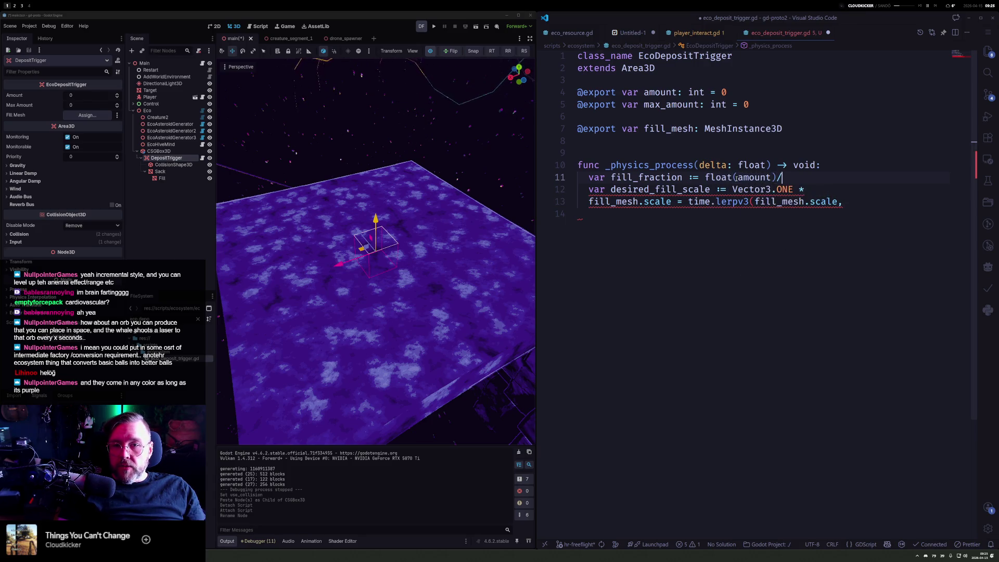
text(max_amount)
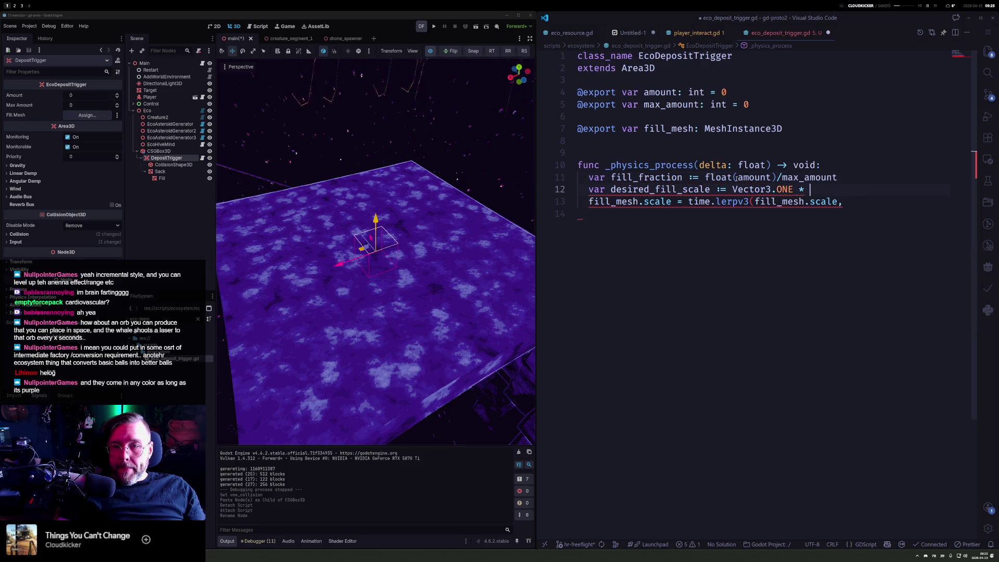
text(fill_fraction)
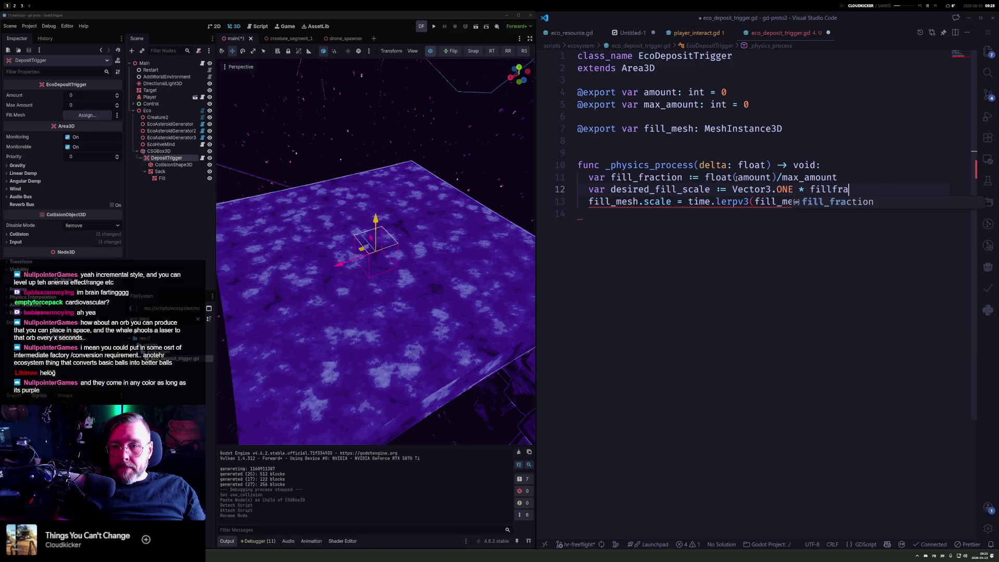
text( desired_fill_scale, )
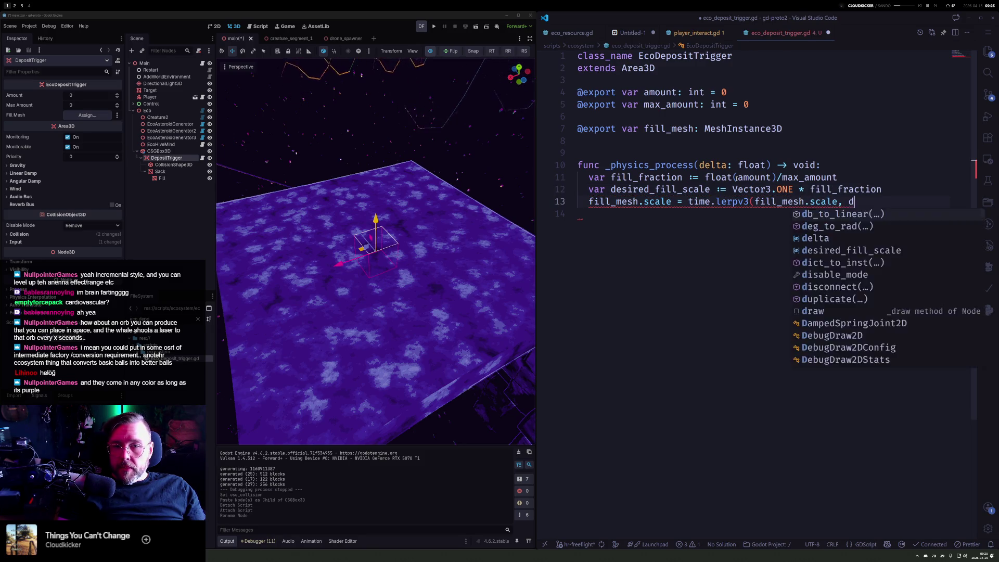
text(1.0))
key(Home)
click(588, 165)
key(ctrl+s)
click(156, 151)
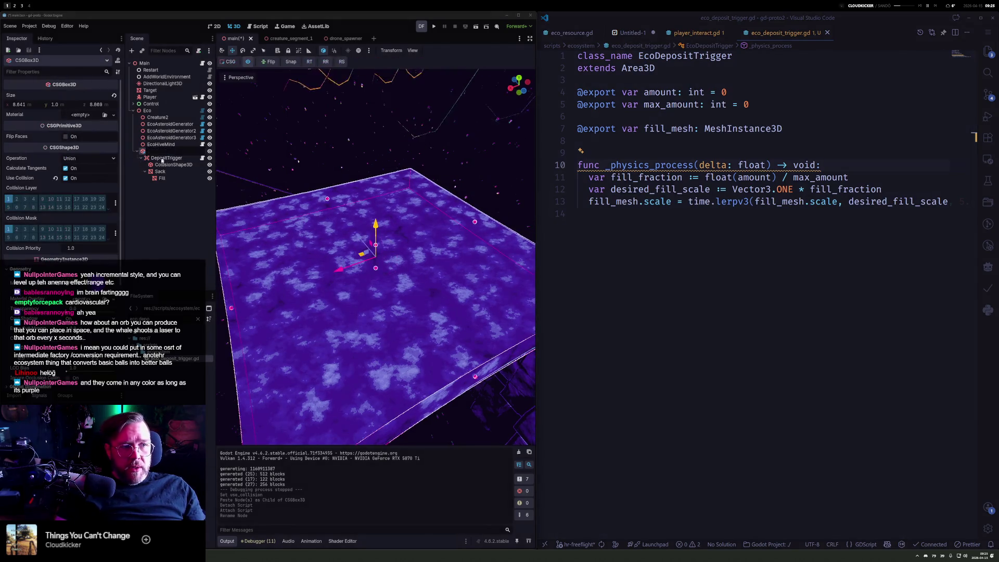
- Assign the Fill node as DepositTrigger's Fill Mesh, save the scene, and move the trigger onto the platform
click(167, 158)
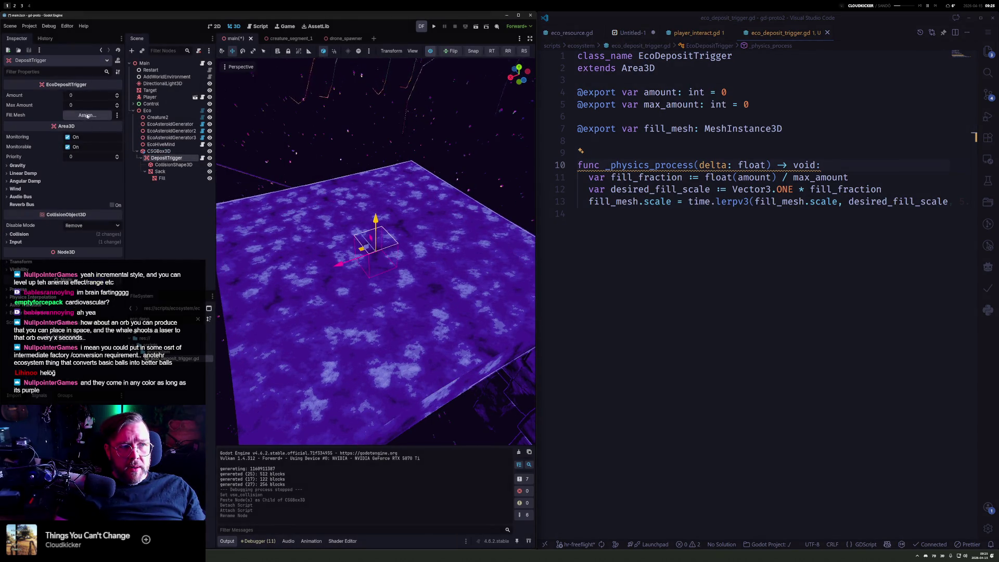
drag(158, 178, 87, 115)
key(ctrl+s)
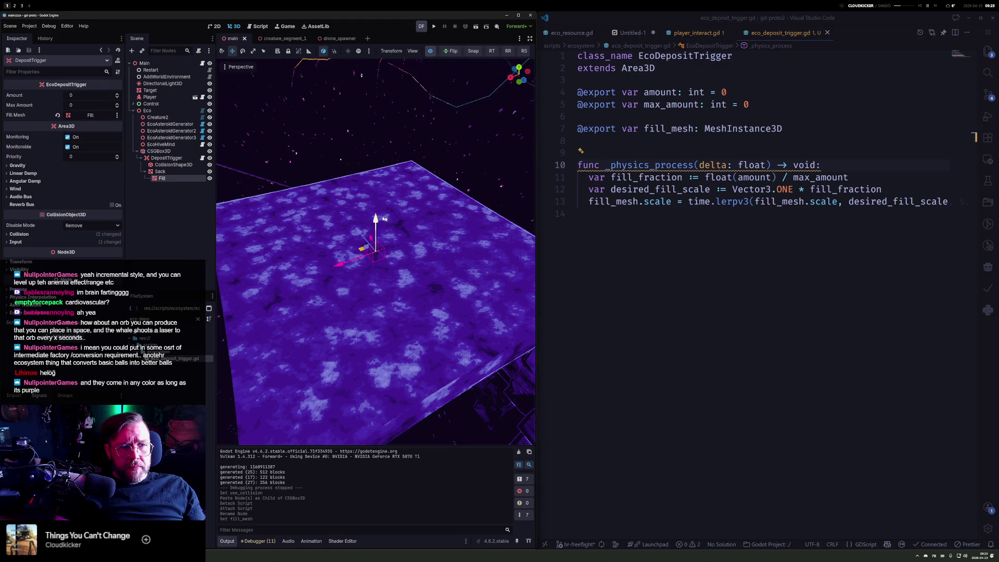
double_click(166, 158)
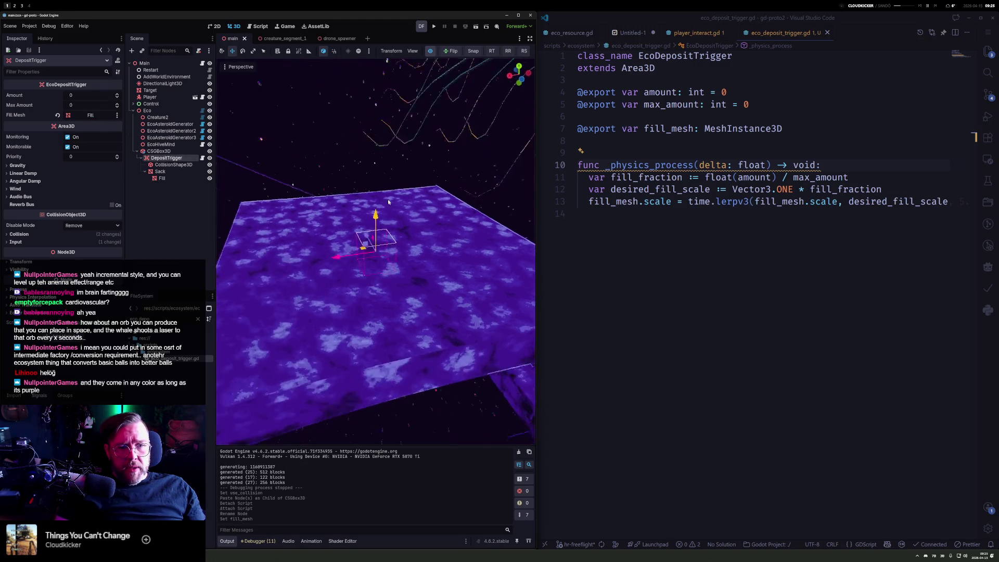
drag(376, 213, 375, 183)
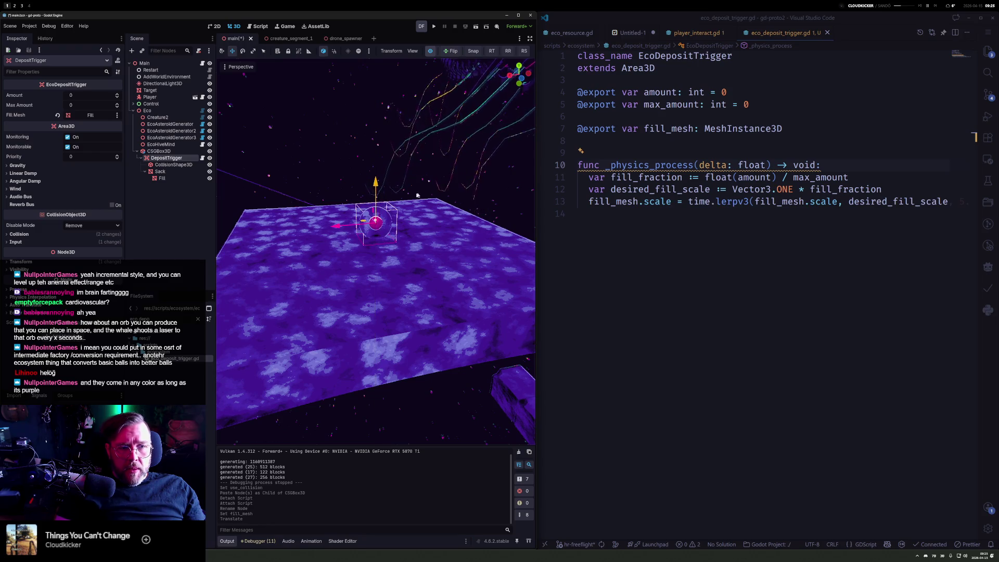
mouse_move(411, 229)
mouse_down()
mouse_move(333, 206)
mouse_move(299, 175)
mouse_move(300, 156)
mouse_move(302, 169)
mouse_up()
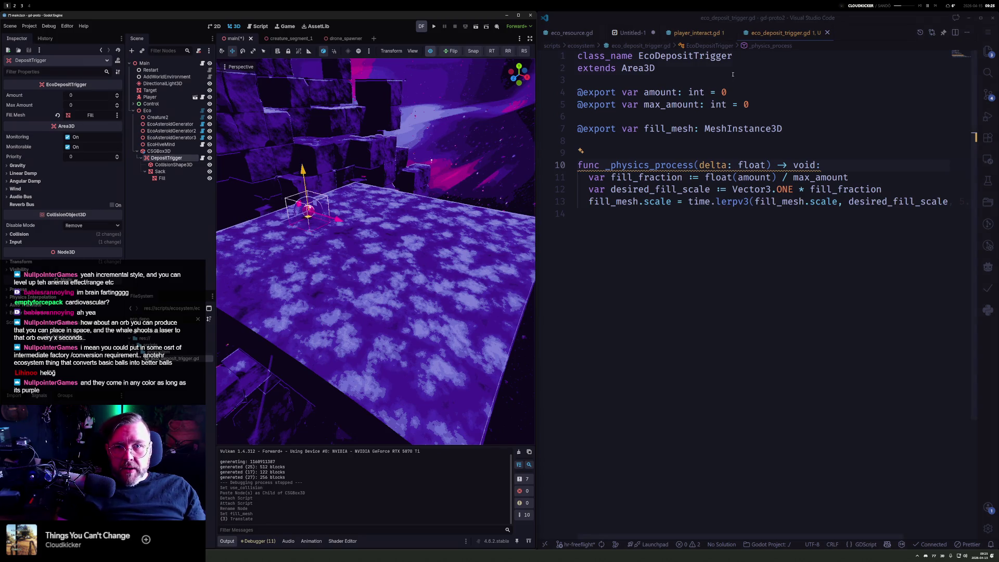
- In the script, open a new line below extends Area3D and begin an @ annotation
click(733, 74)
text(ä)
key(Return)
text(@)
key(BackSpace)
key(BackSpace)
key(Return)
text(@)
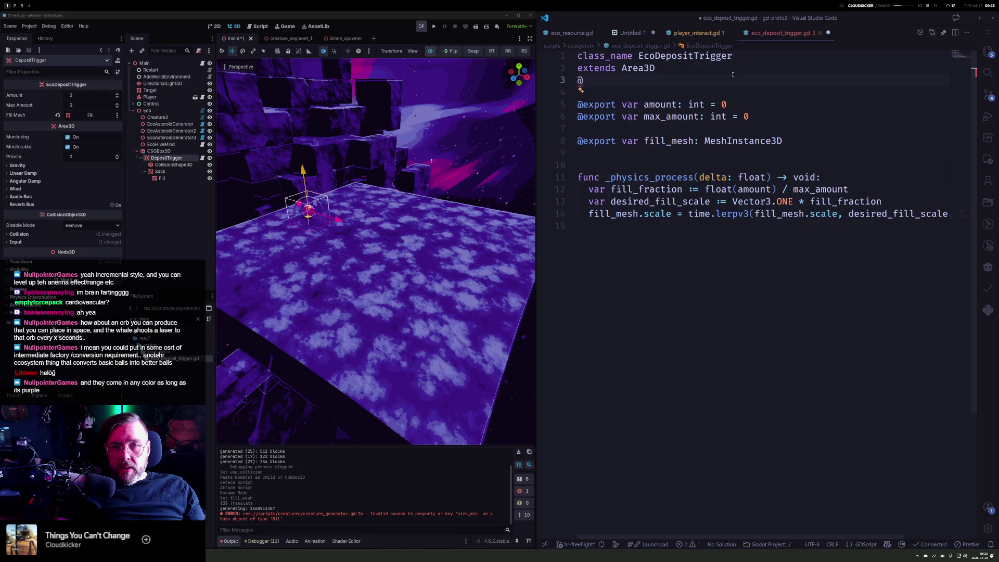
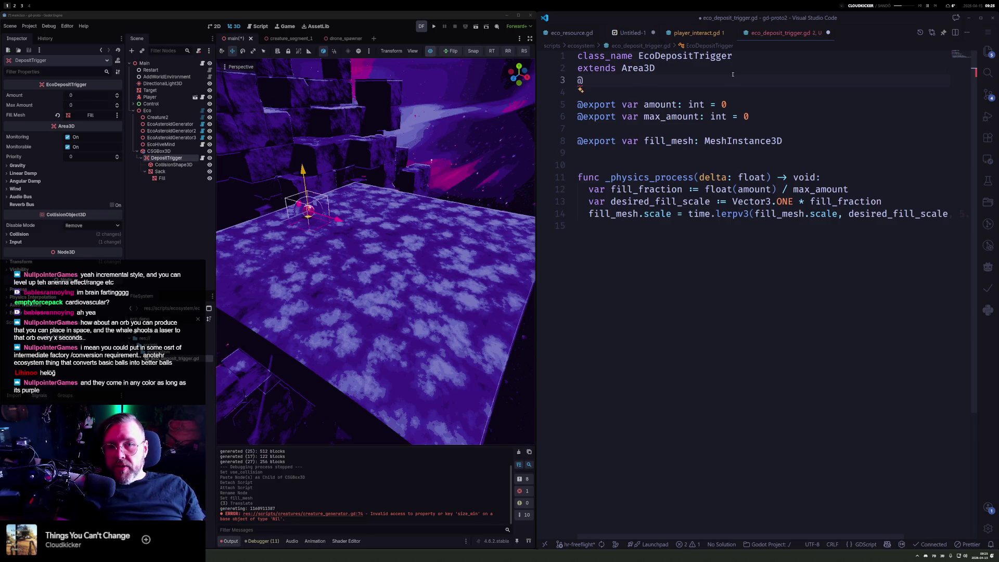
- Replace the stray @ on line 3 with a 'signal filled' declaration
key(BackSpace)
key(Return)
text(signal filled)
- Duplicate the max_amount export line and rename the copy to is_destroyed_on_fill
key(Down)
key(shift+alt+Down)
key(alt+Return)
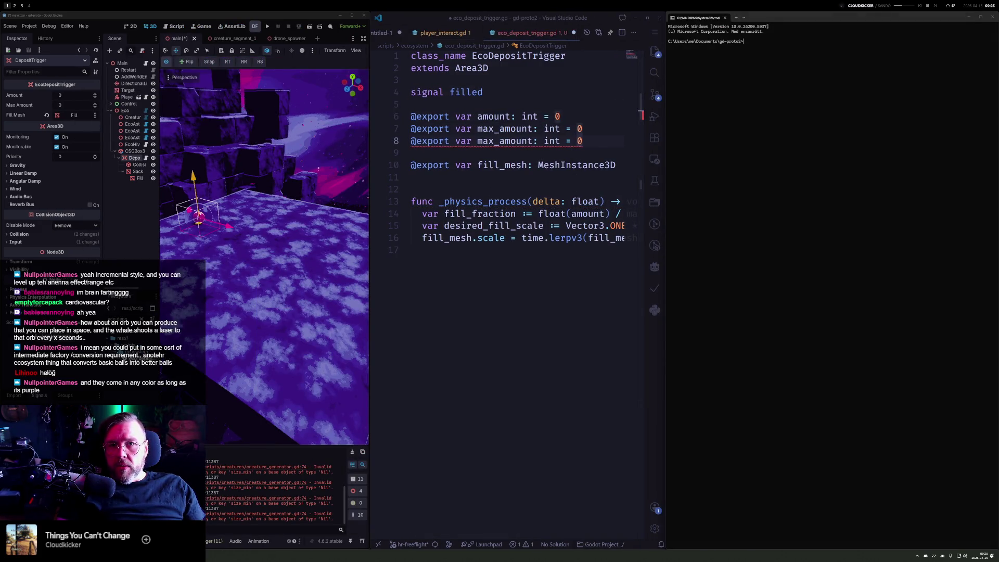
click(726, 18)
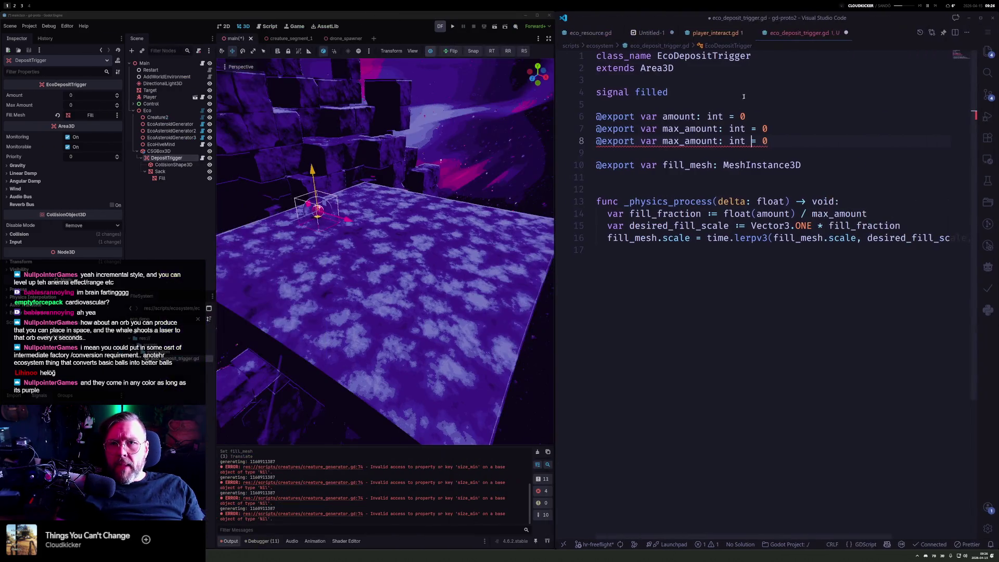
key(Up)
key(ctrl+Right)
key(ctrl+Right)
key(Right)
key(ctrl+Delete)
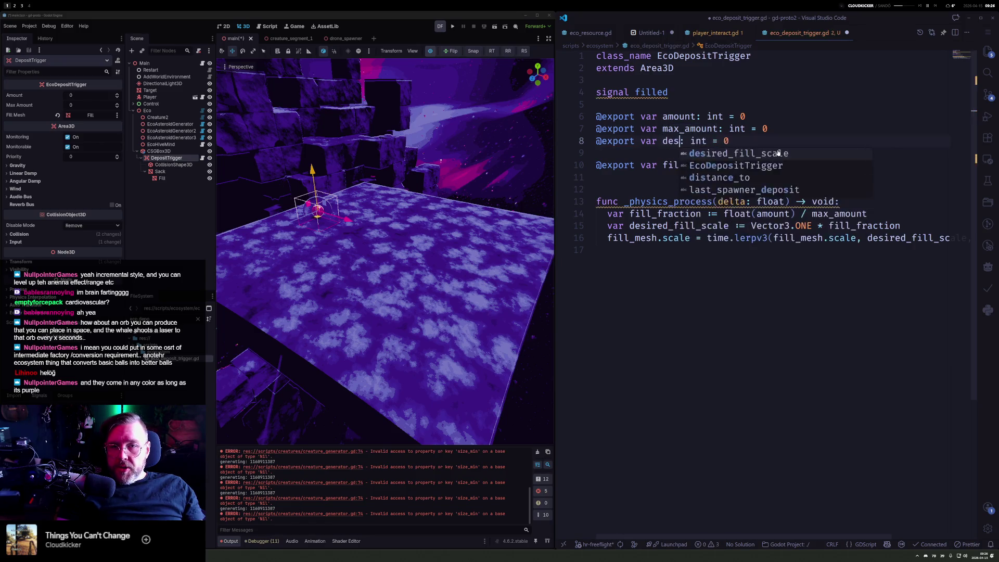
text(is_colliding)
key(ctrl+shift+Left)
text(is_de)
text(stroyed_on)
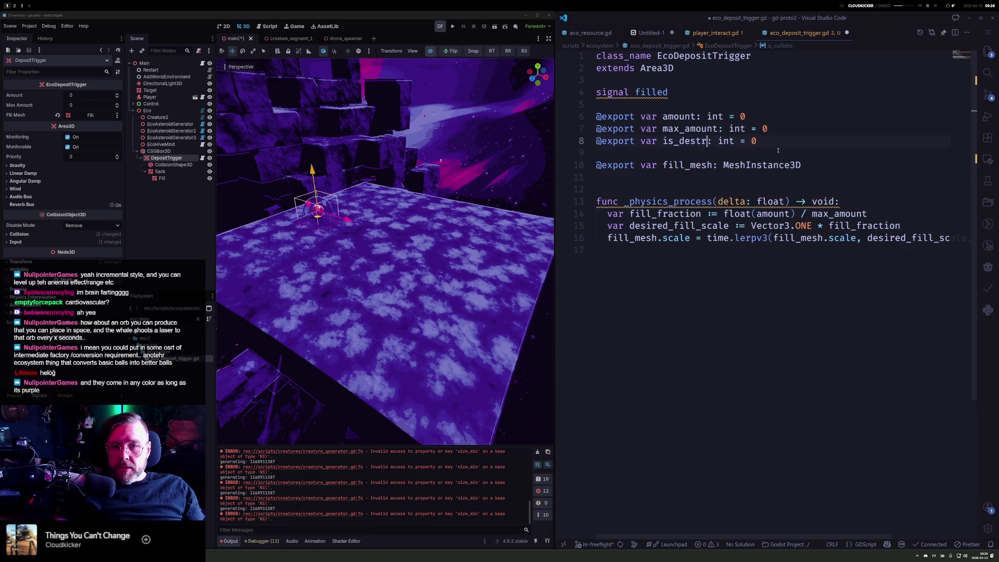
text(_fill)
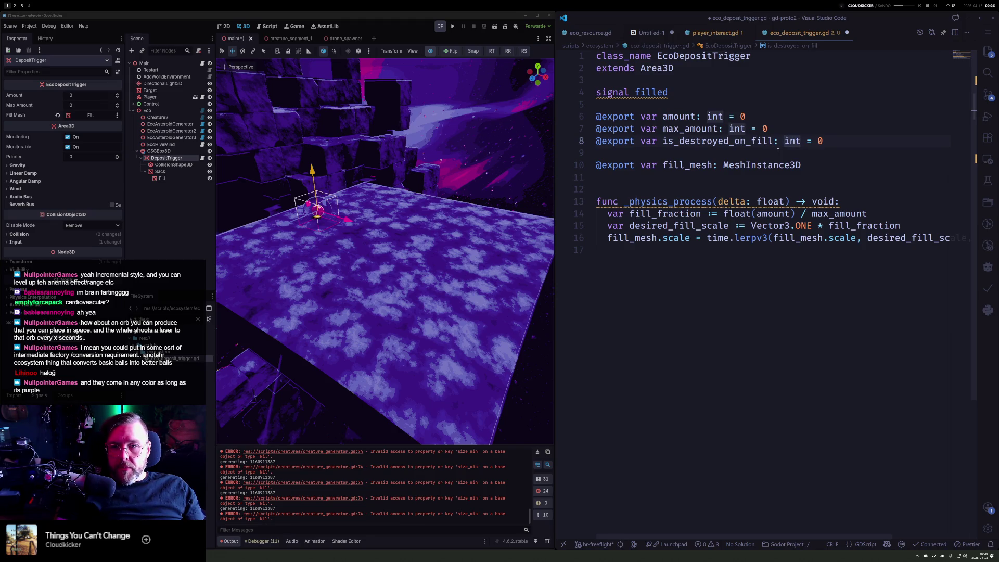
- Rename the duplicated export to is_reusable: bool = false
key(ctrl+shift+Left)
key(Right)
text(_reusable)
key(shift+End)
text(bool = false)
- Add blank lines around _physics_process and begin a func add(amount:int) stub above it
key(Escape)
key(Down)
key(Down)
key(Down)
key(Down)
key(Down)
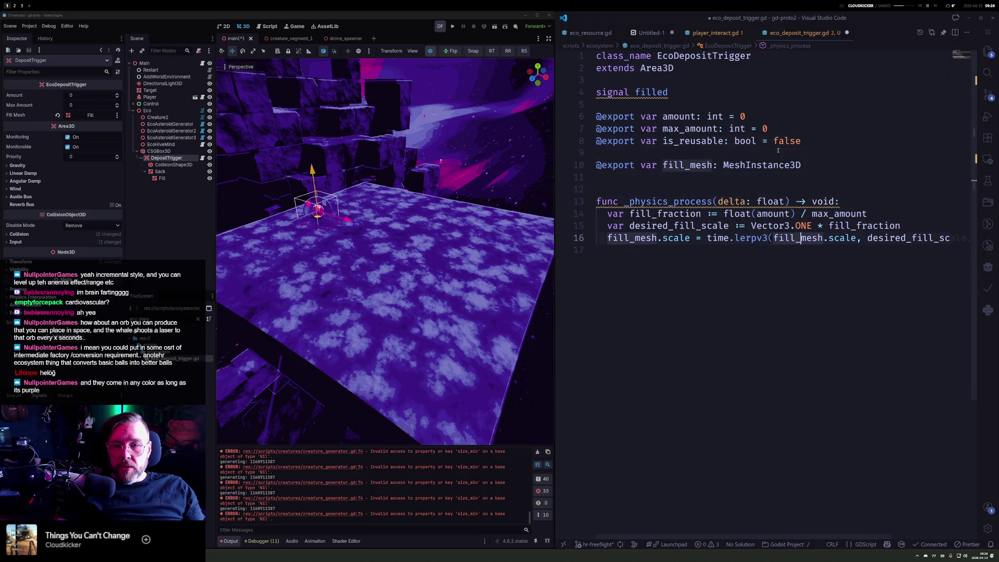
key(End)
key(Return)
key(Return)
key(Return)
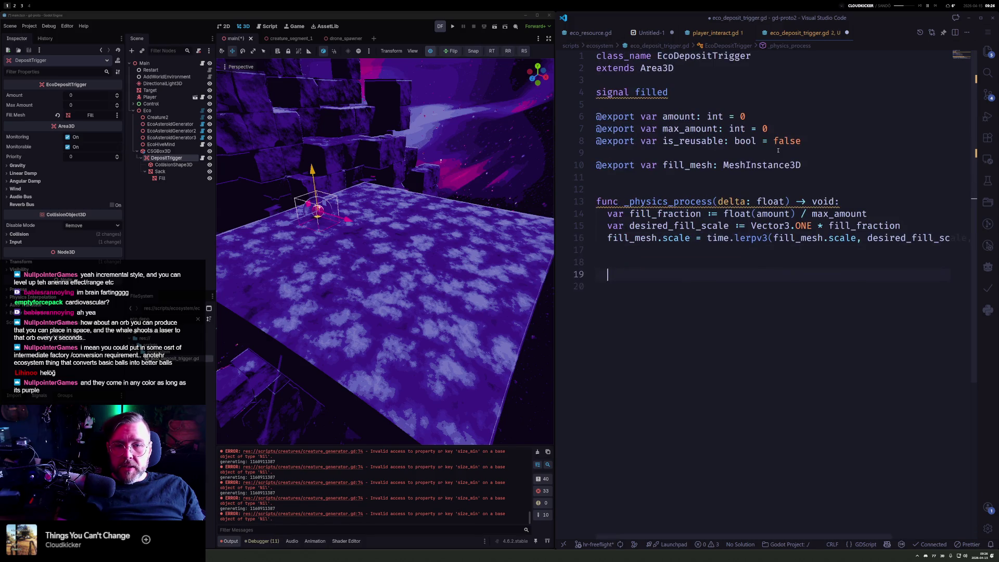
key(Up)
key(Up)
key(Up)
key(Return)
key(Return)
key(Up)
text(func add(amount:)
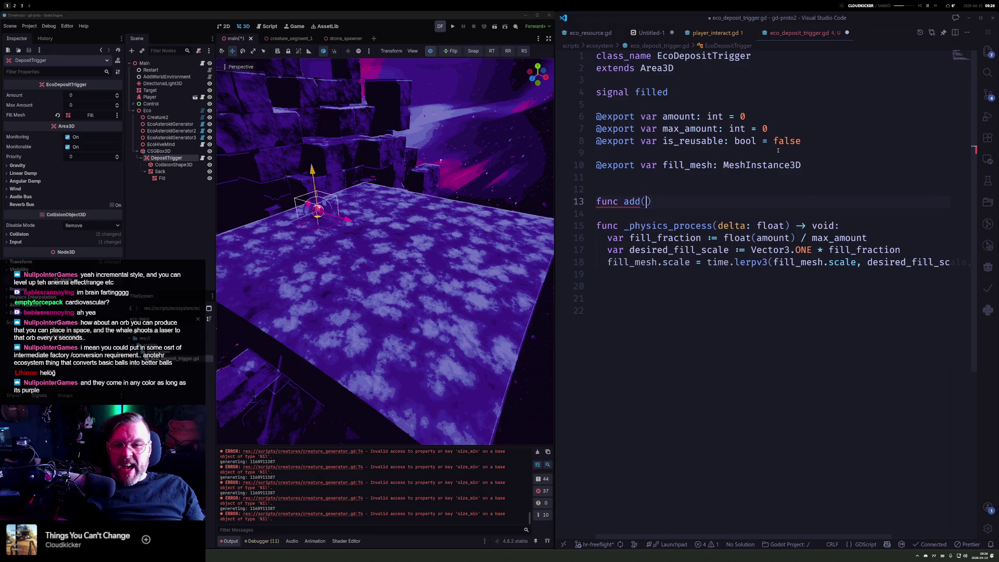
text(int) -<)
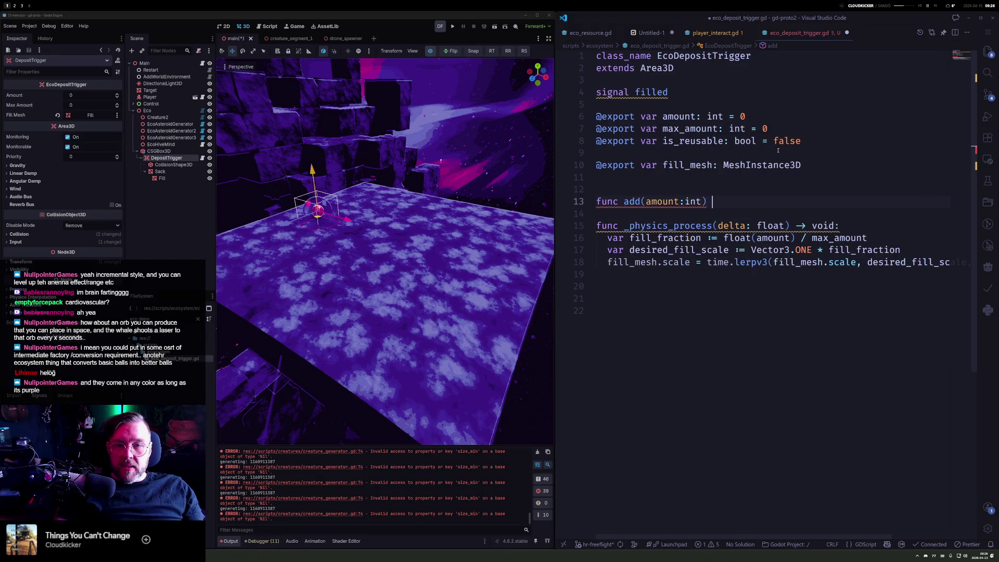
text(void:)
- Rename the add parameter to value and start the body with amount += value
key(Return)
text(amount +=)
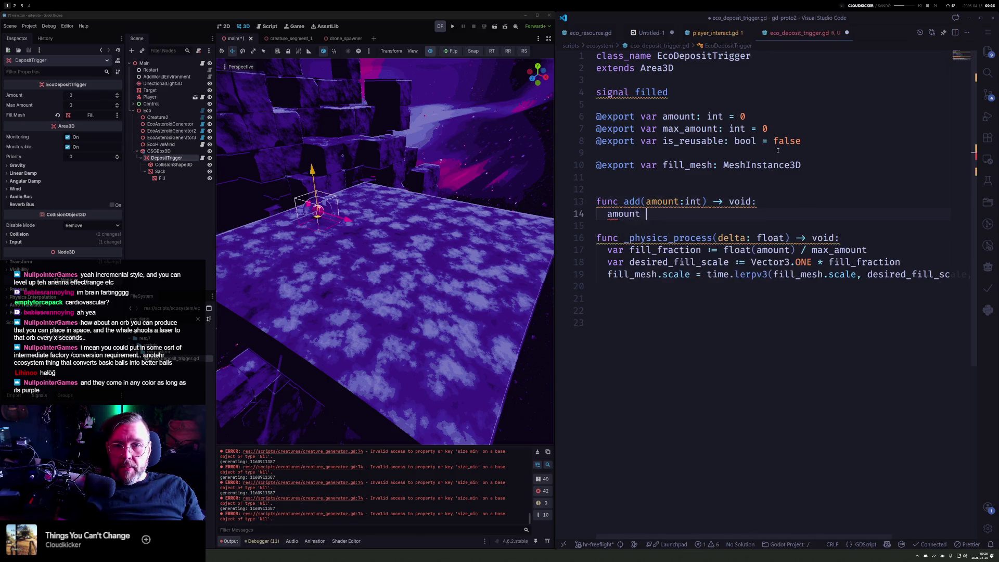
key(Up)
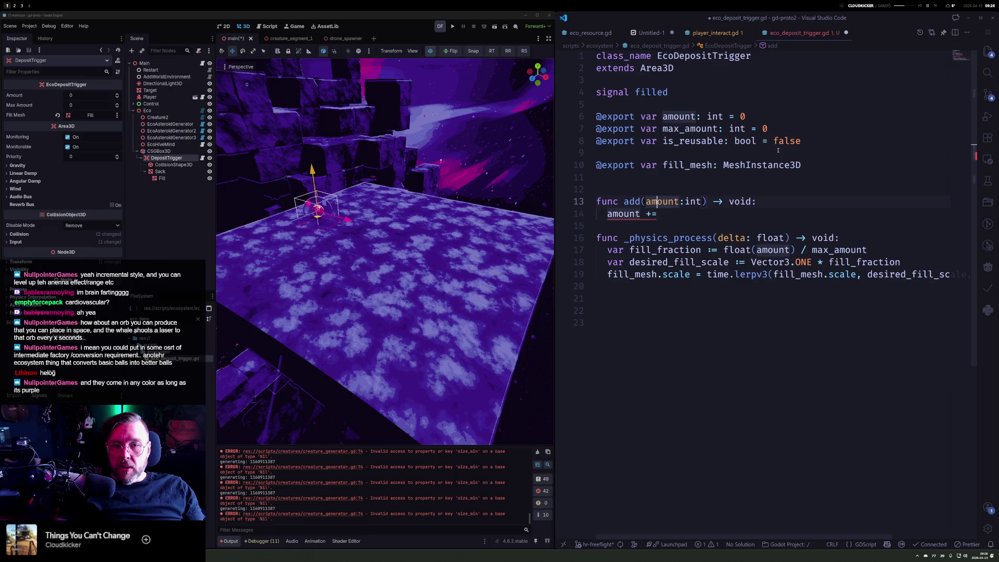
key(ctrl+Right)
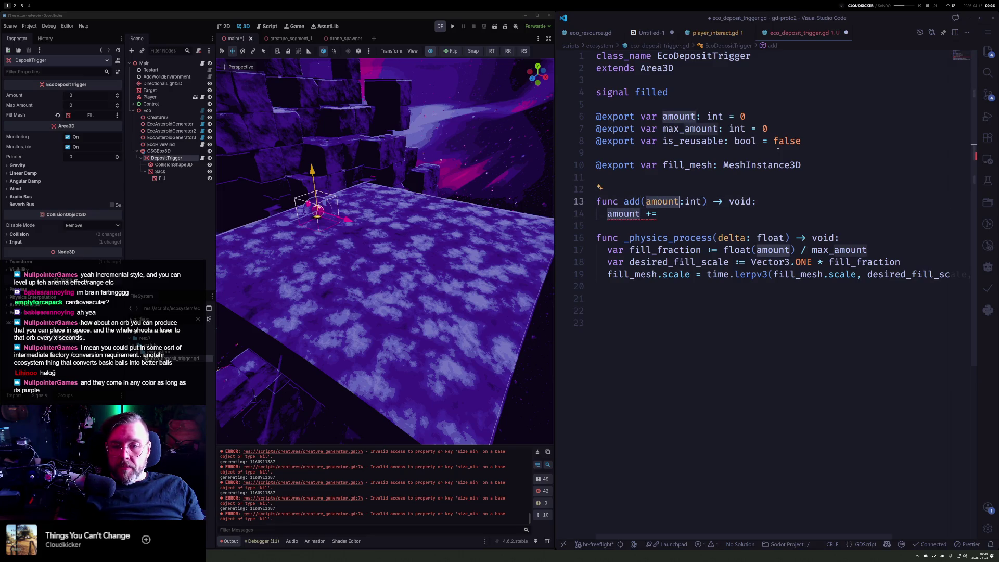
key(ctrl+BackSpace)
text(value)
key(Down)
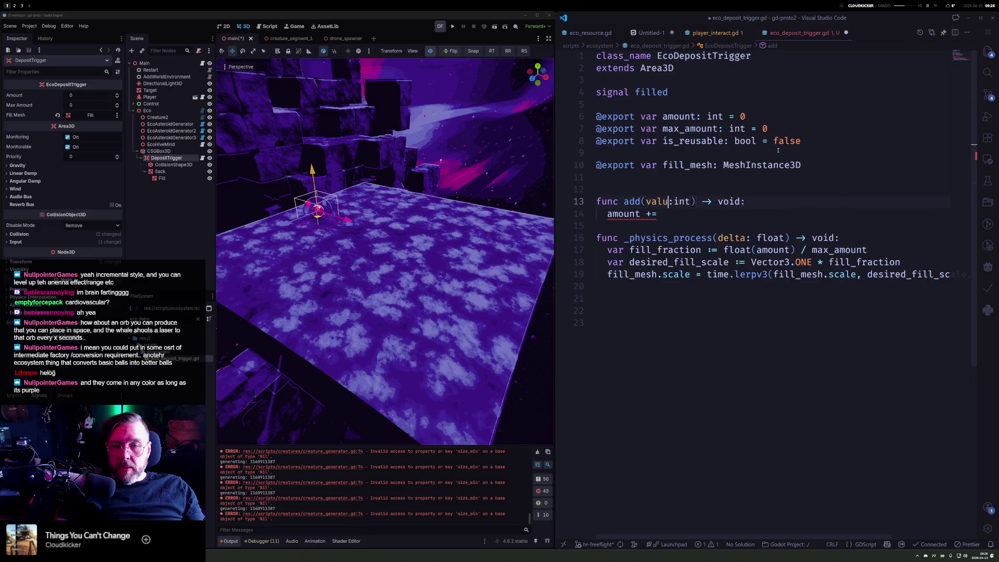
text(value)
- Add an 'if amount >= max_amount' check and rename max_amount to threshold everywhere
key(Return)
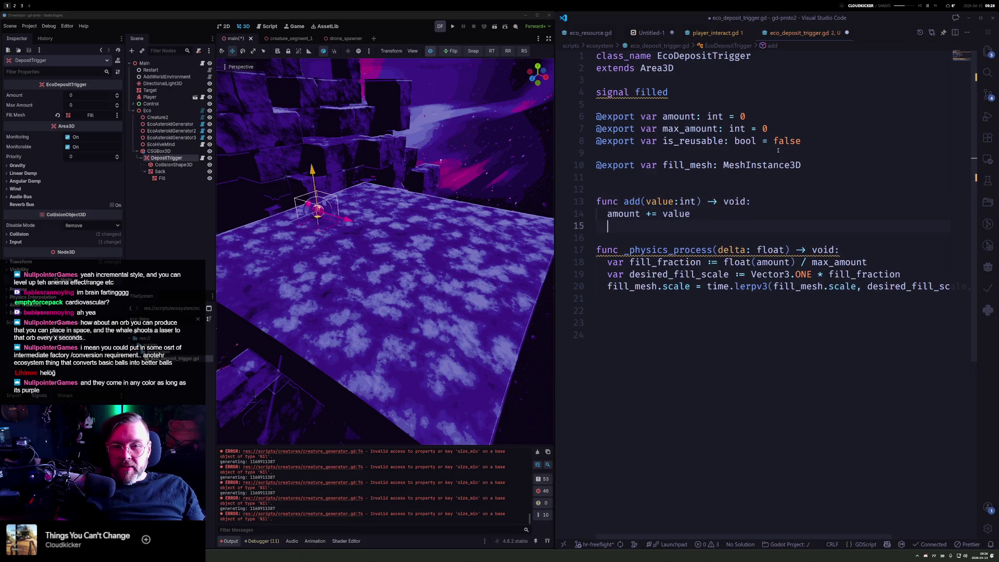
text(if amount >= )
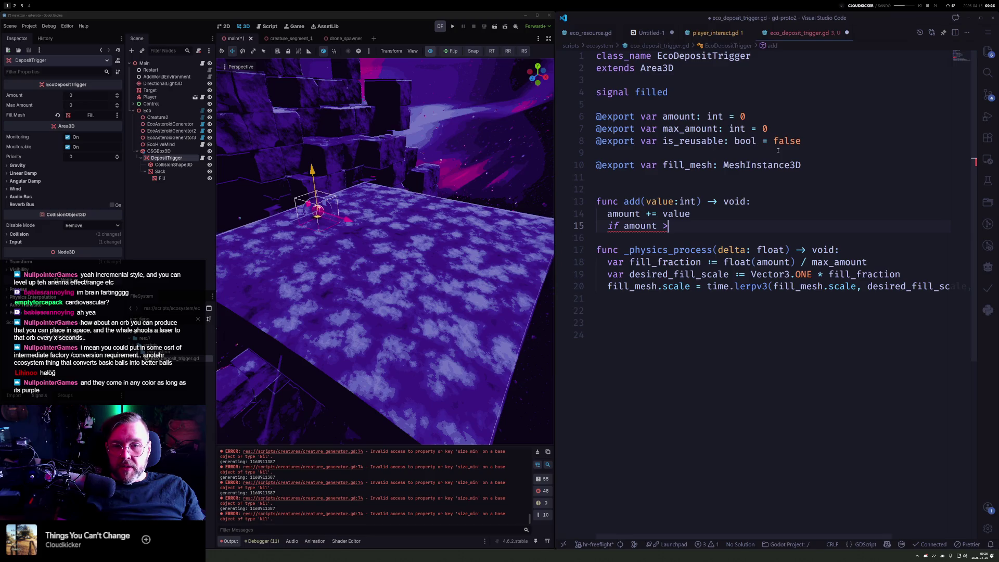
text(maxam)
key(Return)
key(F2)
text(threshold)
key(Return)
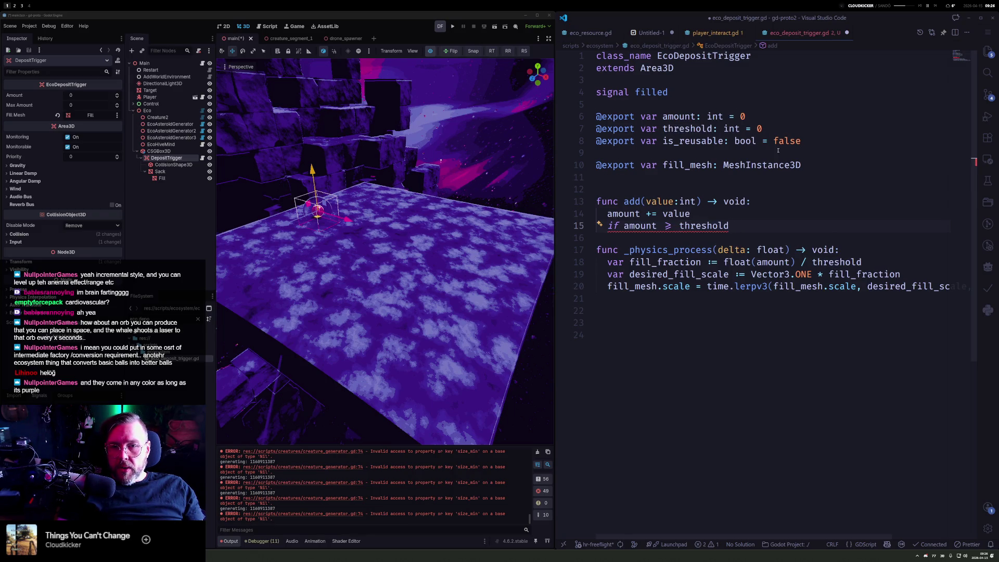
- Inside the threshold check, subtract threshold from amount and call on_trigger()
text(:)
key(Return)
text(amount -= t)
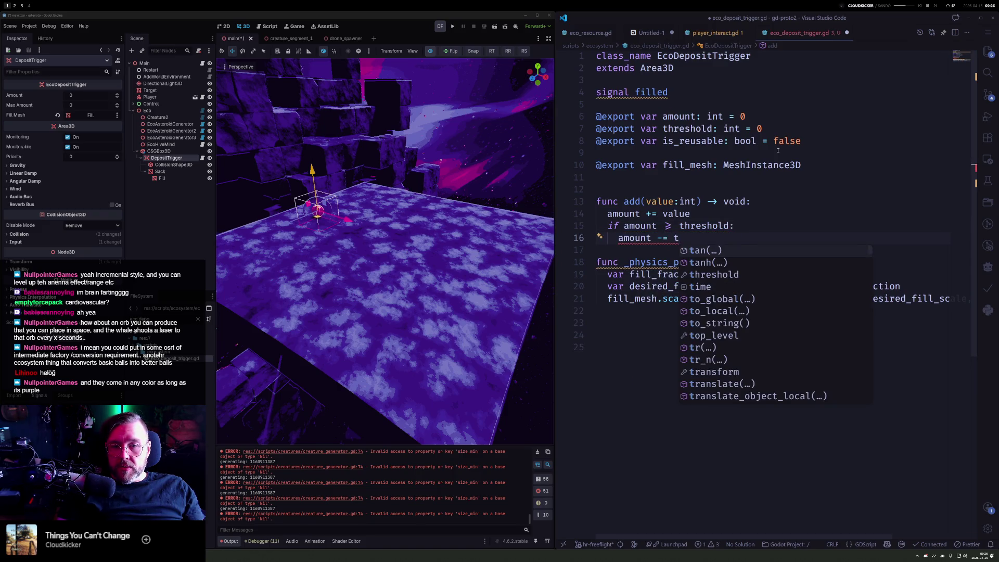
text(hreshold)
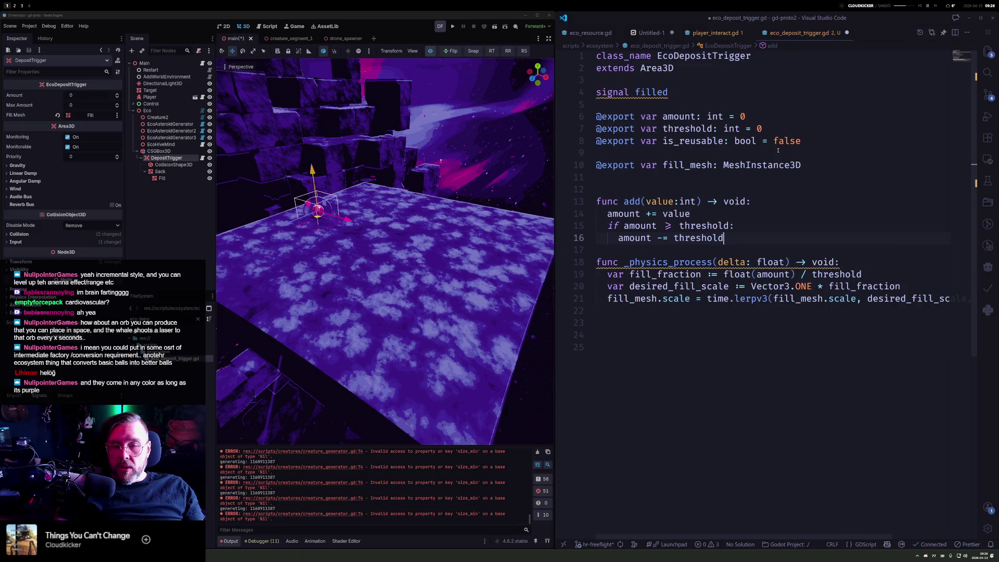
key(Return)
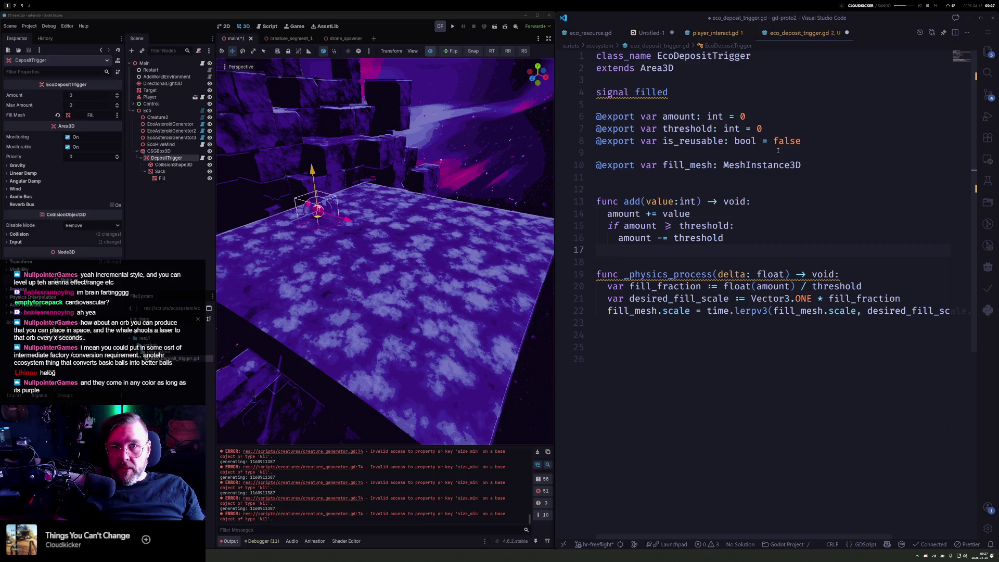
text(rigger)
key(Home)
text(on_)
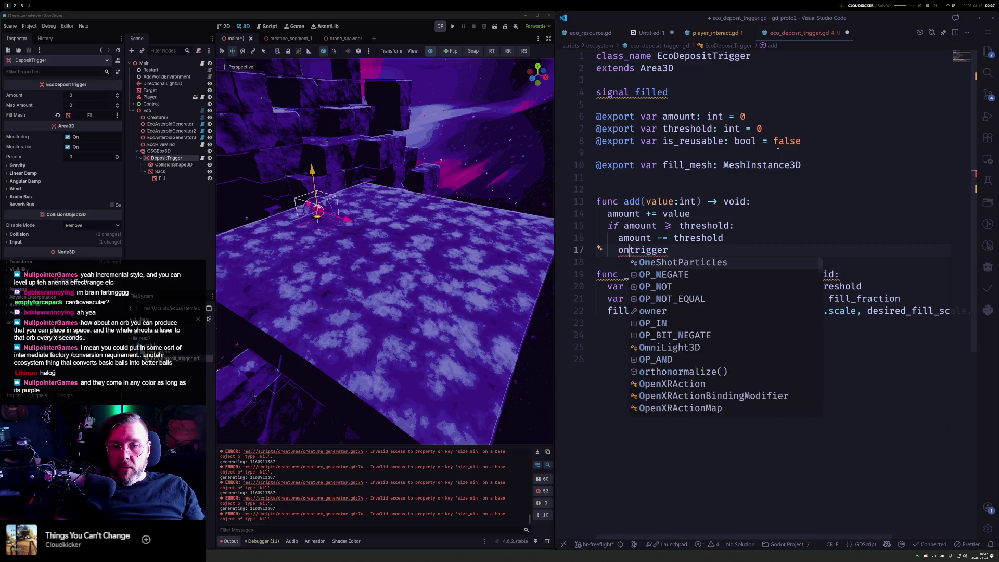
key(End)
text(()
- Declare a new on_trigger function below add
key(Down)
key(Return)
key(Return)
key(Up)
text(func on_rt)
key(BackSpace)
key(BackSpace)
text(trigger)
- Rename the filled signal to trigger
key(Up)
key(Up)
key(Up)
key(Up)
key(Up)
key(Up)
key(ctrl+shift+Left)
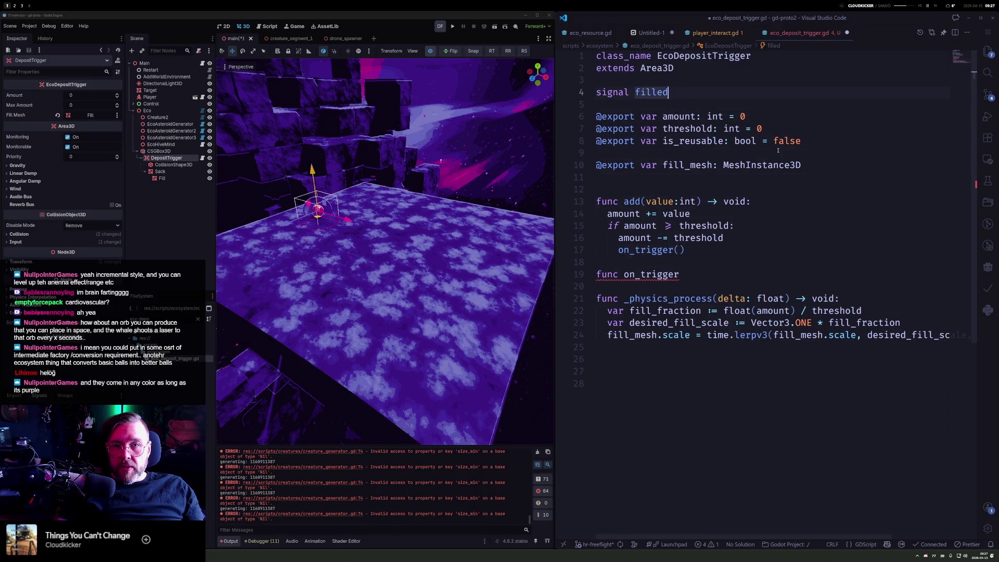
text(trigger()
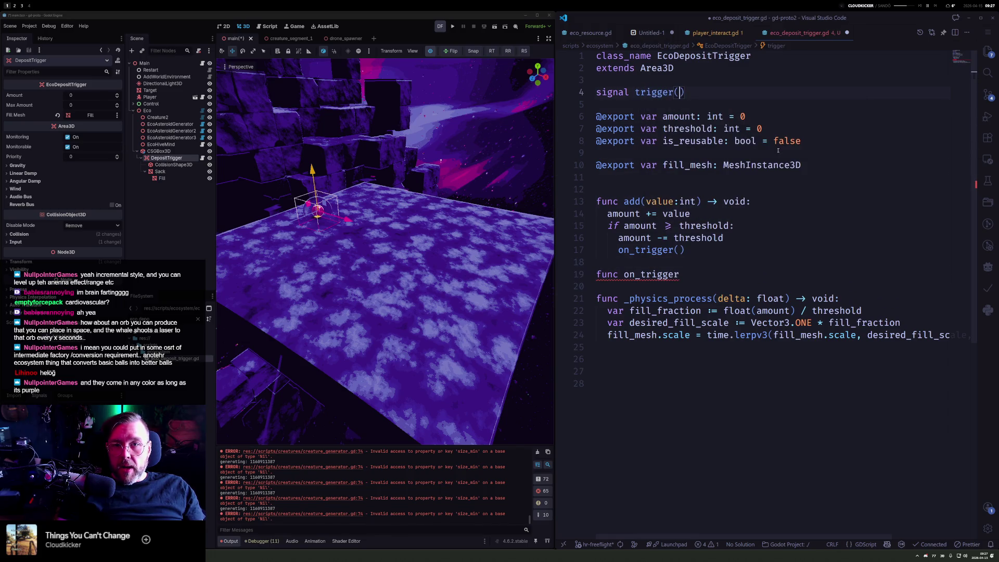
key(BackSpace)
key(BackSpace)
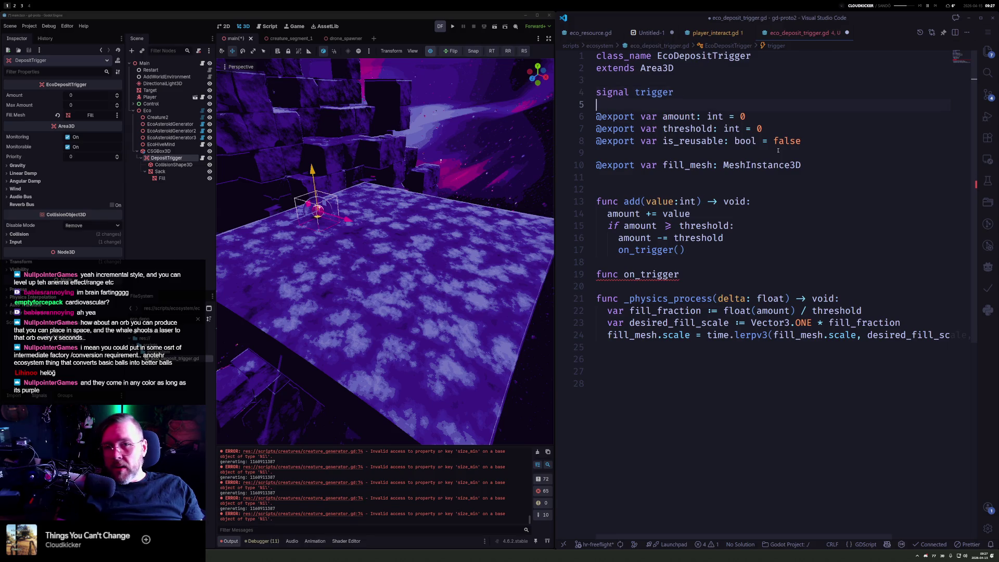
- Complete func on_trigger(): with a body that calls trigger.emit()
key(Down)
key(Down)
key(Down)
key(End)
text(()
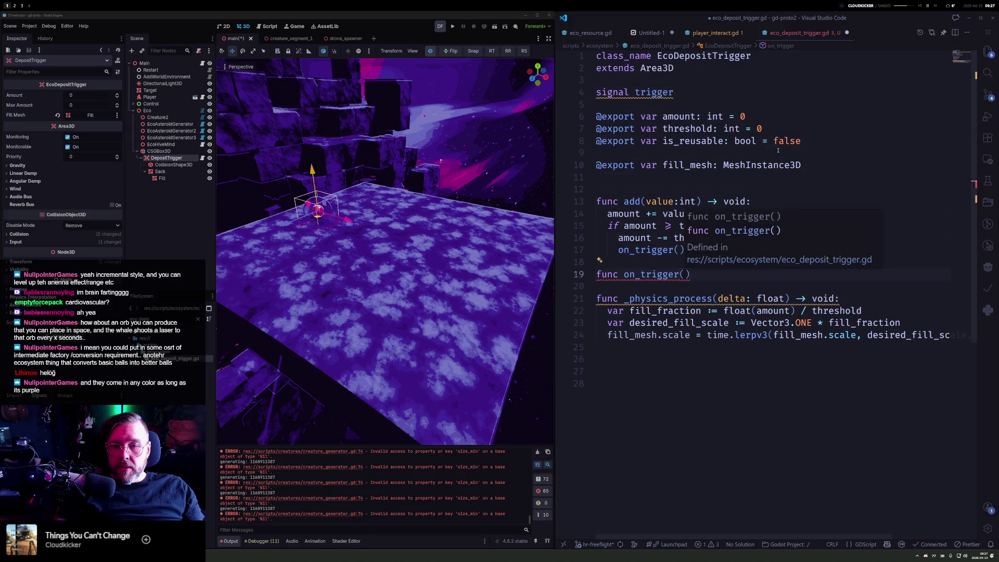
text():)
key(Return)
text(trigger.emit()
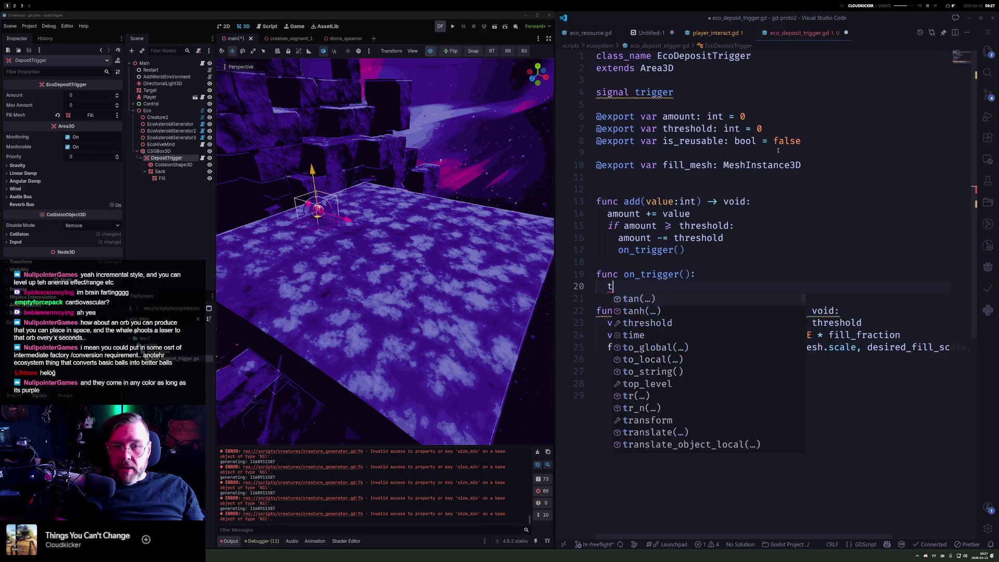
text())
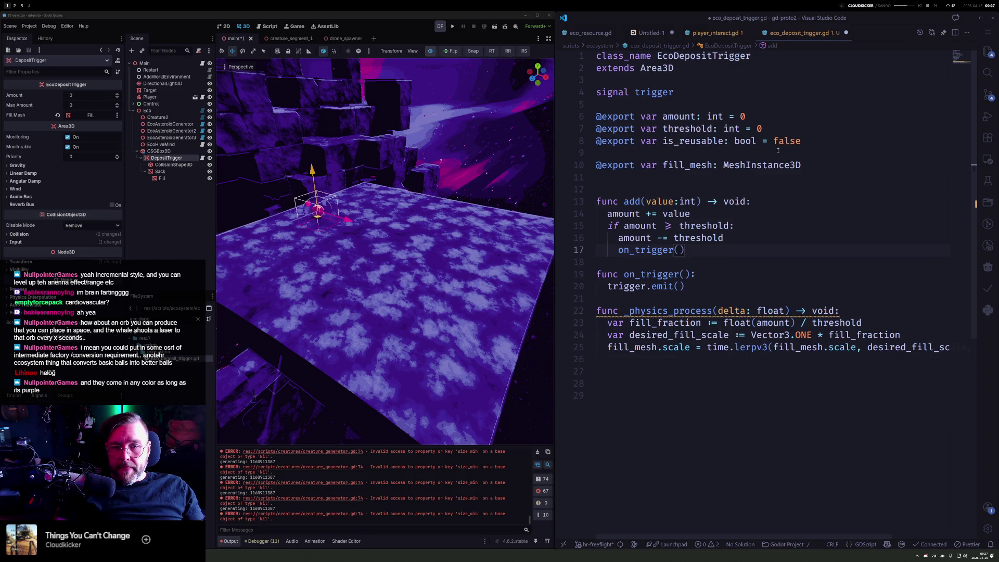
- Make on_trigger call queue_free() when not is_reusable, and save the script
key(Return)
key(Return)
key(BackSpace)
key(Return)
key(Return)
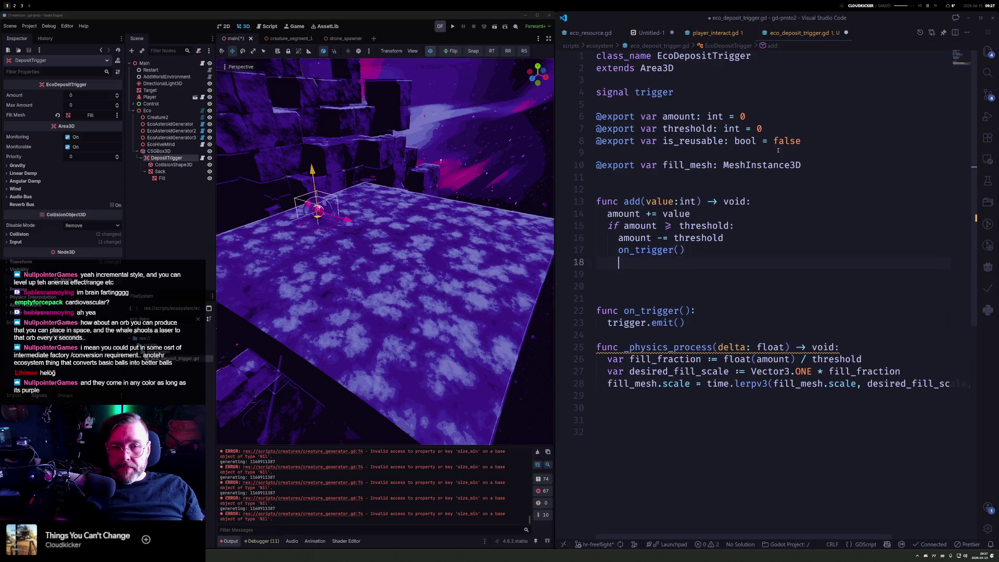
key(Up)
key(Up)
key(Tab)
text(if is)
key(BackSpace)
key(BackSpace)
text(not is_re)
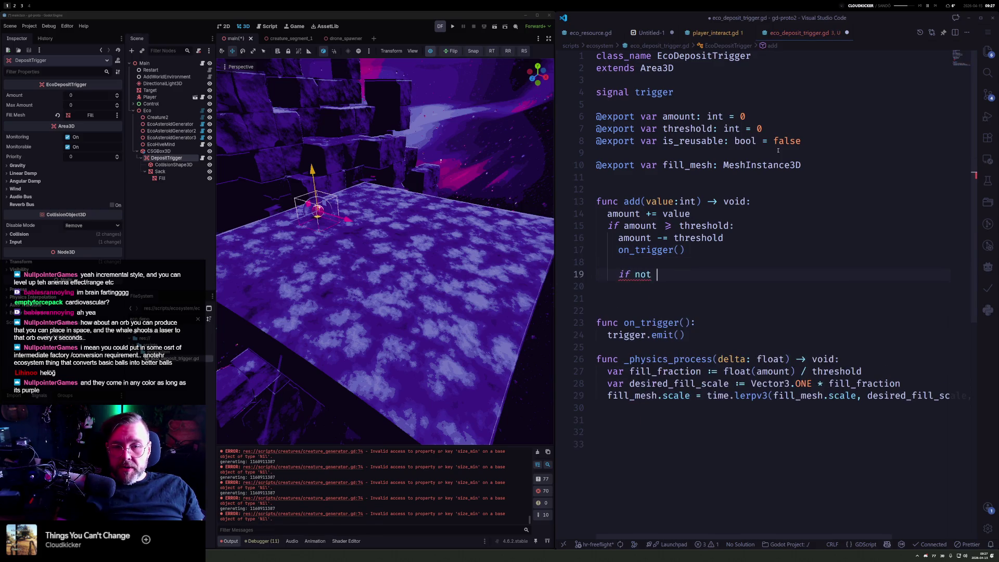
text(u)
key(Tab)
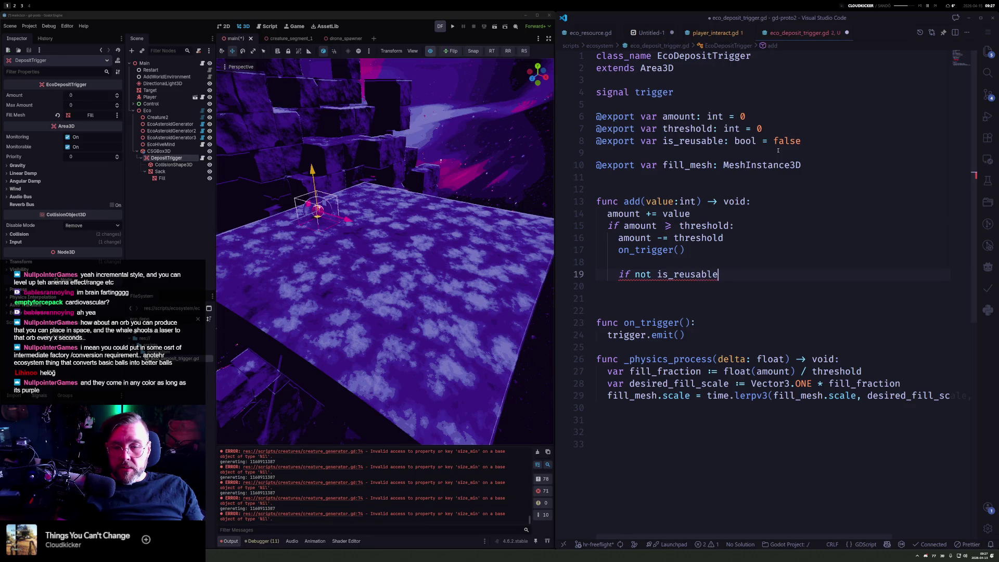
text(:)
key(Return)
text(que)
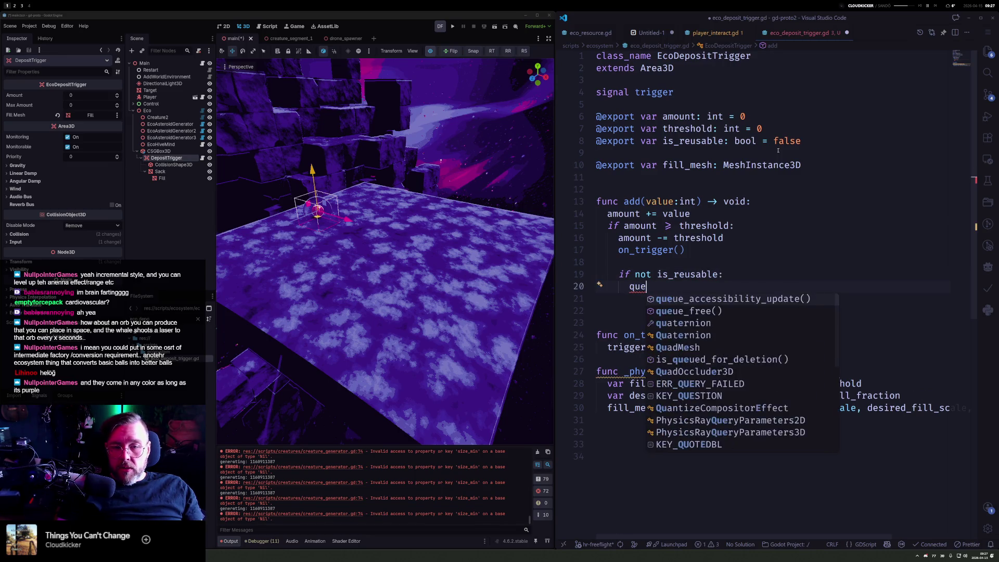
key(Tab)
key(ctrl+s)
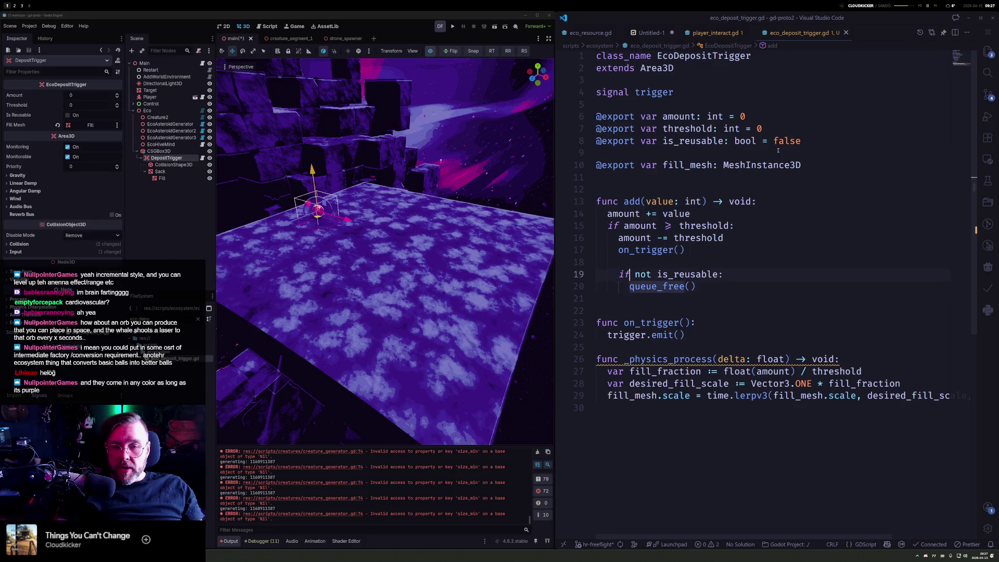
key(Up)
key(Up)
key(Up)
key(Up)
key(alt+Up)
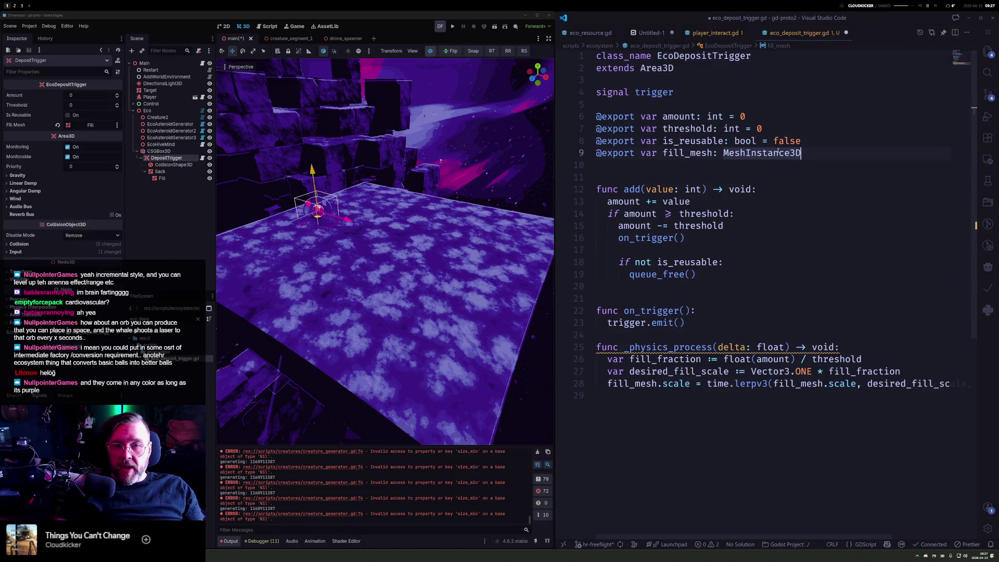
key(Down)
key(Return)
text(@exp)
key(Tab)
text(var )
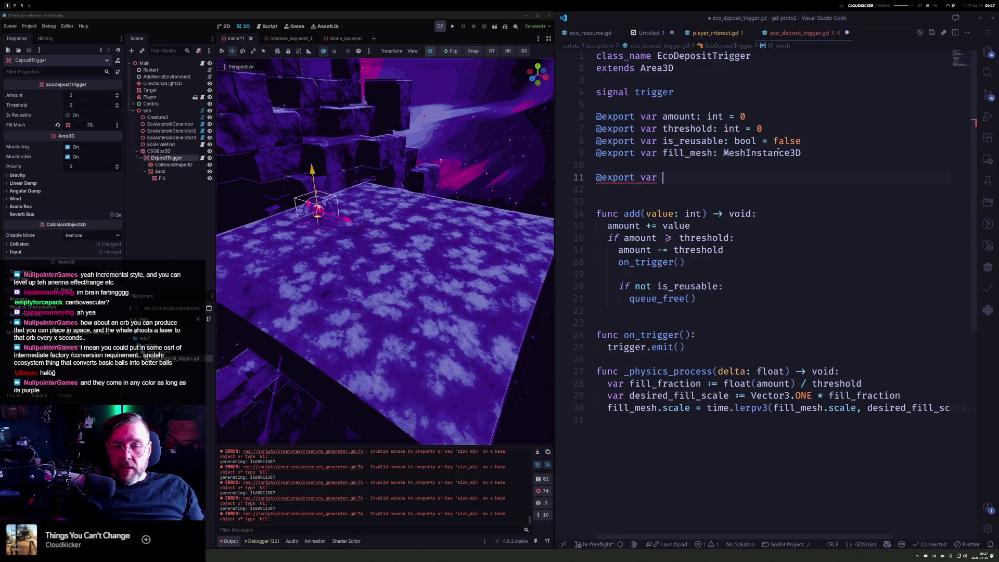
text(add_effect)
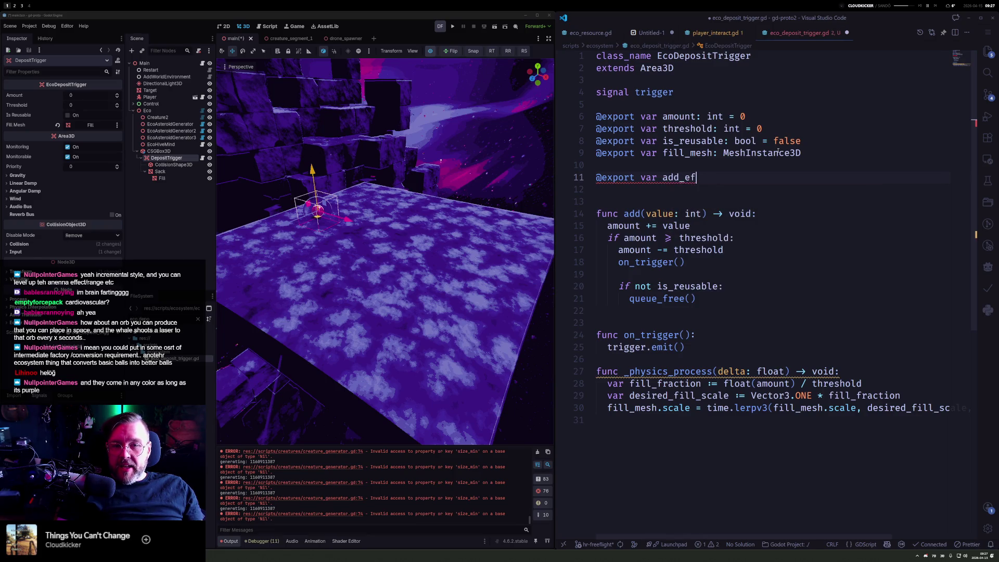
text(:PackedS)
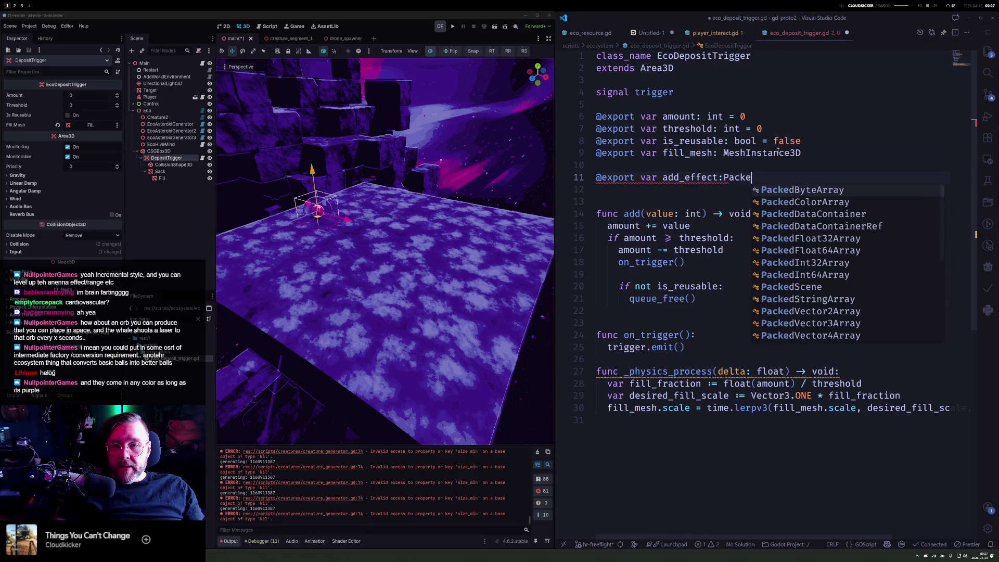
key(Tab)
- Duplicate the add_effect export as fill_effect
key(shift+alt+Down)
key(ctrl+Left)
key(ctrl+Left)
key(shift+Right)
key(shift+Right)
key(shift+Right)
text(fill)
key(End)
- Insert blank lines after amount += value and inside the threshold check in add
key(Down)
key(Down)
key(Down)
key(Return)
key(Return)
key(Return)
key(Up)
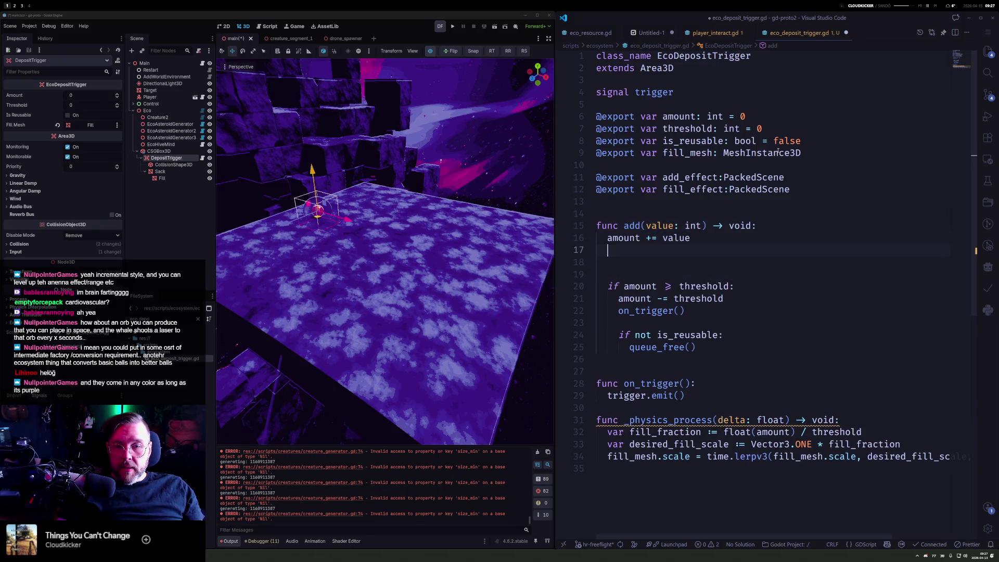
key(Down)
key(Down)
key(Down)
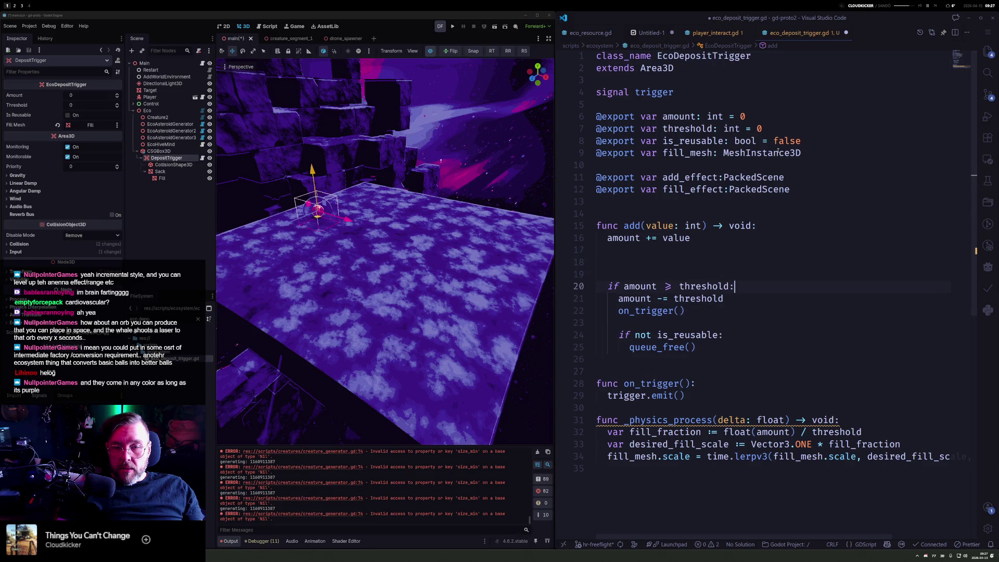
key(Return)
key(Return)
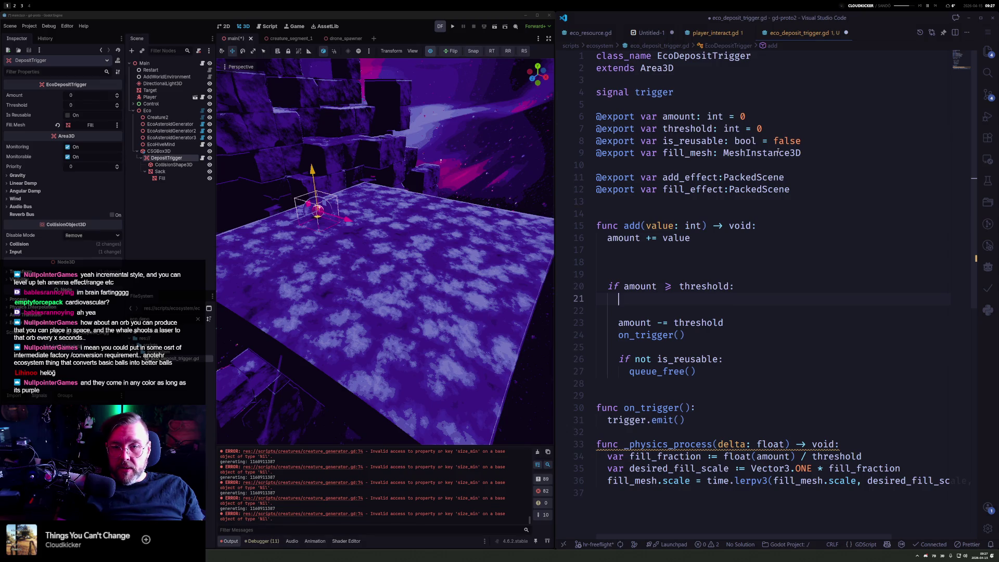
- Begin a new func spawneff(prefab_ ...) declaration above add
key(Up)
key(Up)
key(Up)
key(Home)
key(Return)
key(Return)
key(Up)
key(Up)
text(func spawn)
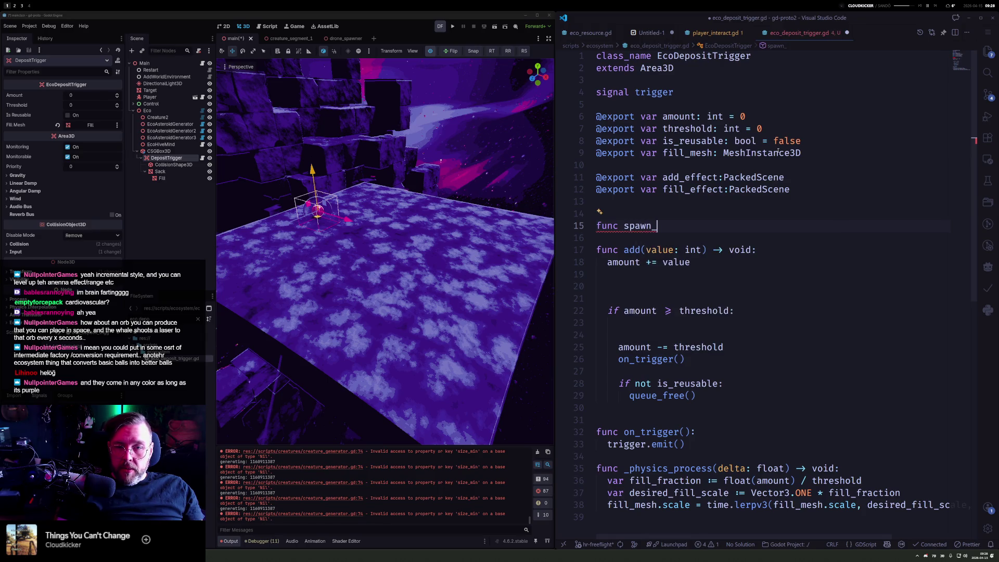
text(eff)
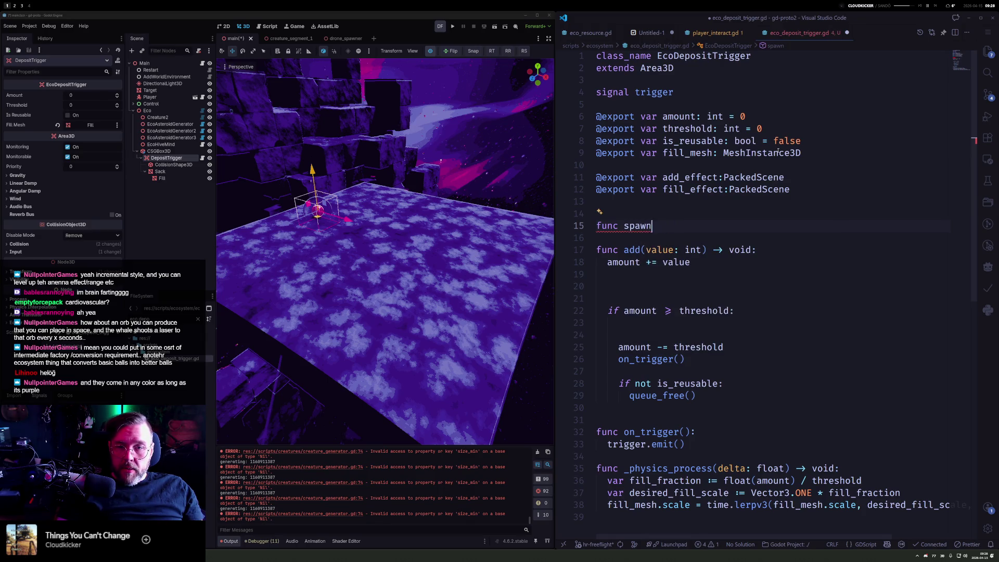
text((prefab_)
- Type the spawn function's prefab parameter as PackedScene and give it a Node3D return type
key(BackSpace)
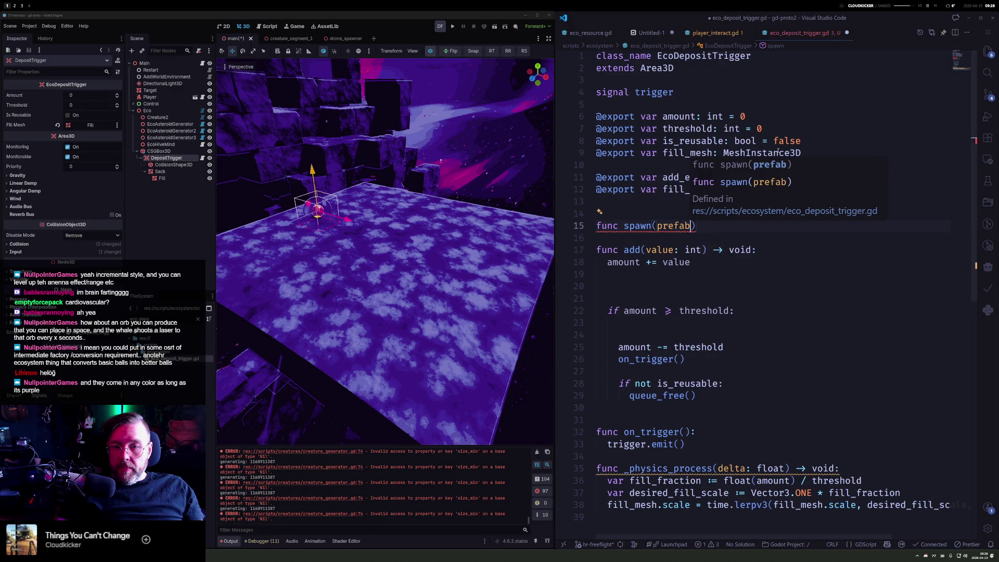
text(:PackedS)
key(Return)
text() -> )
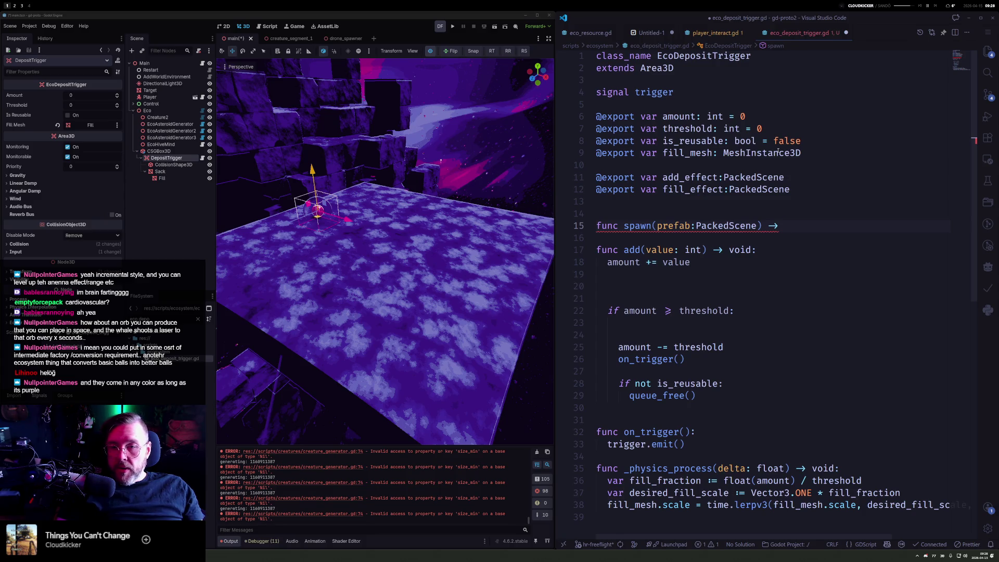
text(node)
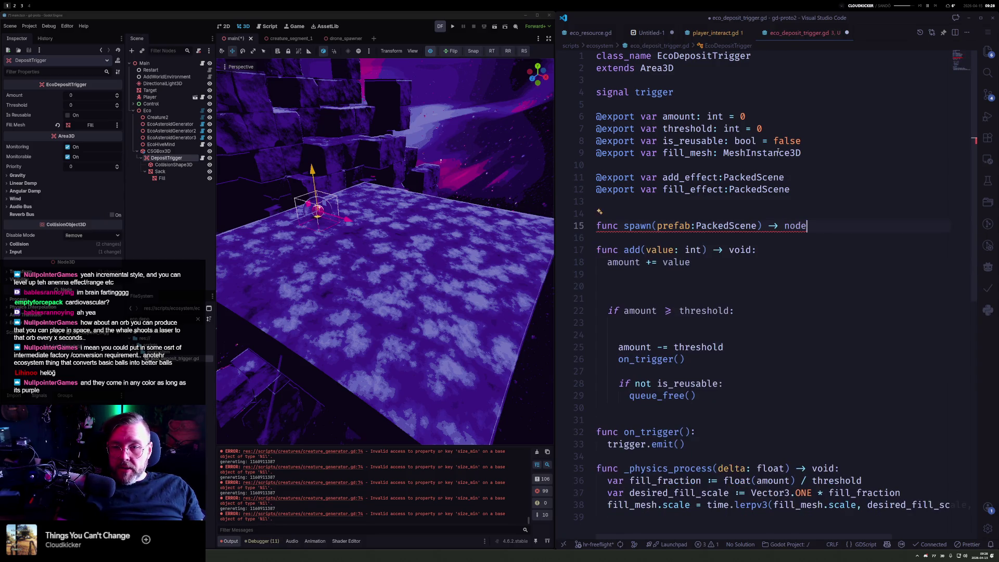
key(ctrl+shift+Left)
text(Node)
key(Escape)
text(:)
key(Escape)
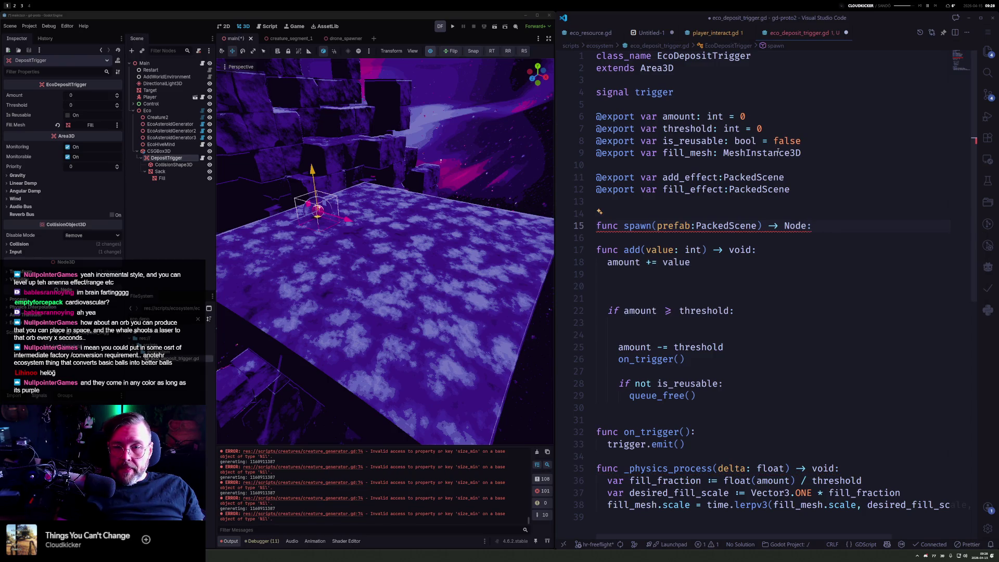
key(ctrl+Left)
key(ctrl+Left)
text(3D)
key(End)
- Add a second spawn parameter p: Vector3 and start the function body
key(Left)
text(, posi)
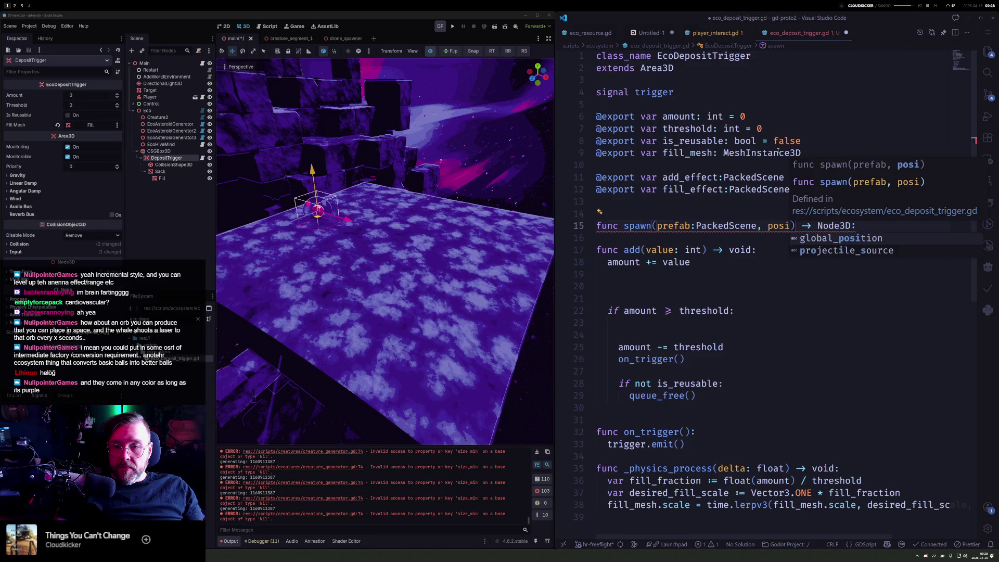
key(BackSpace)
key(BackSpace)
key(BackSpace)
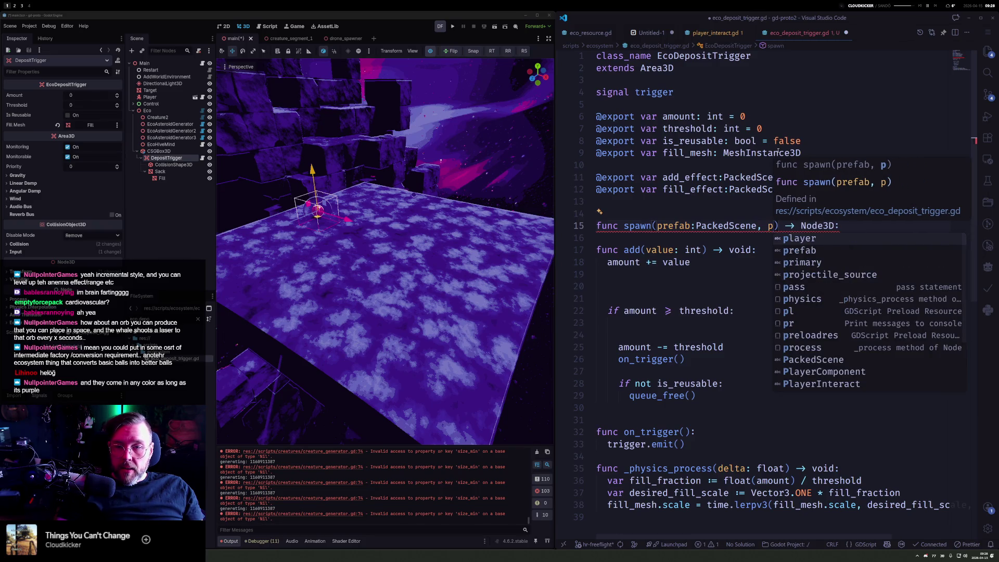
text(:Vector3)
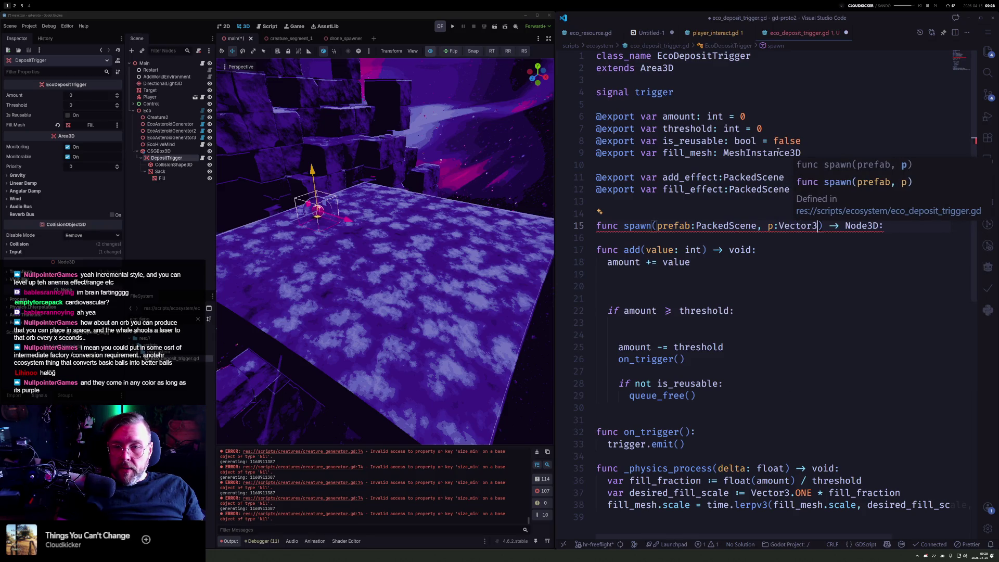
key(End)
key(Return)
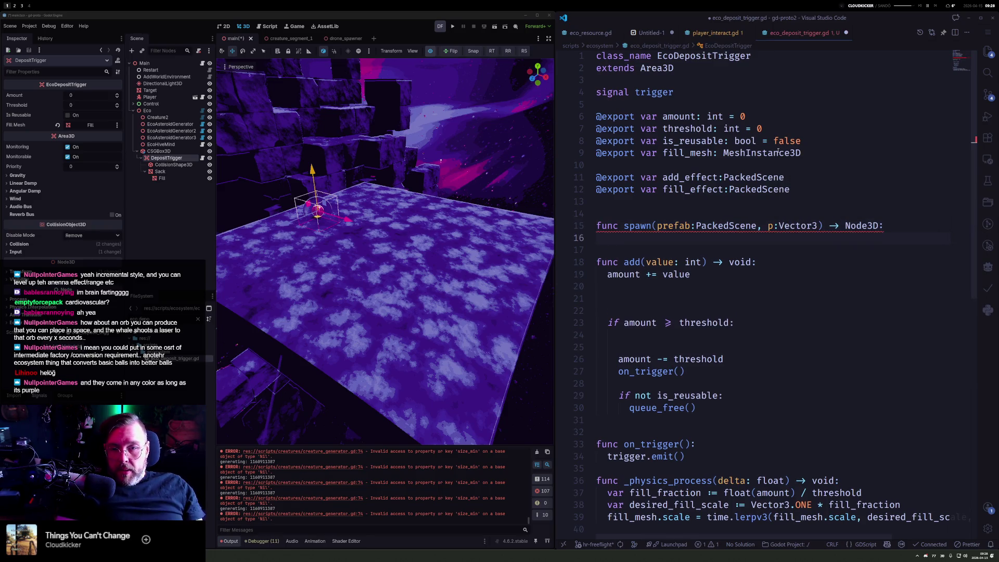
- Instantiate the prefab as Node3D into a result variable and set result.position = p
text(var)
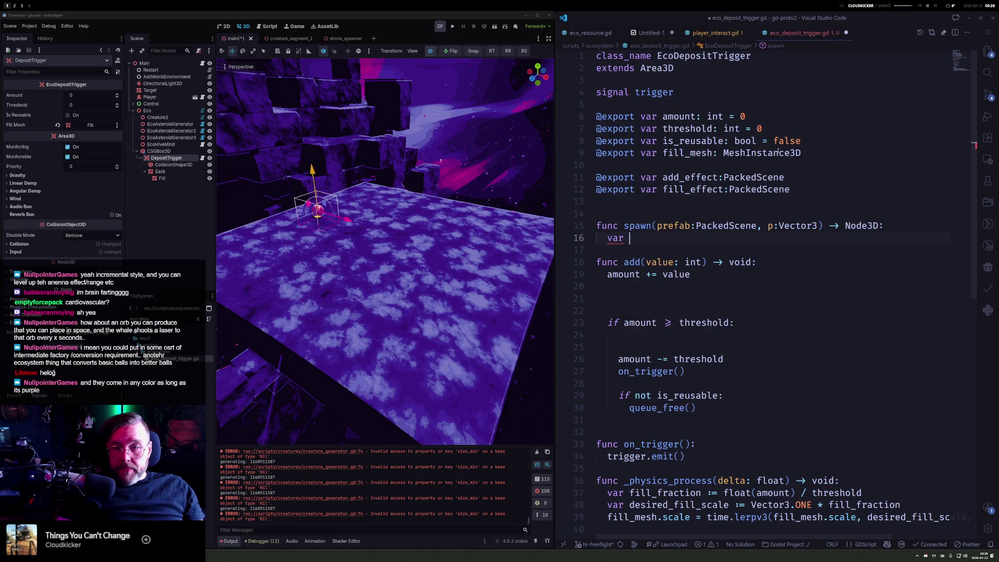
text( reusl)
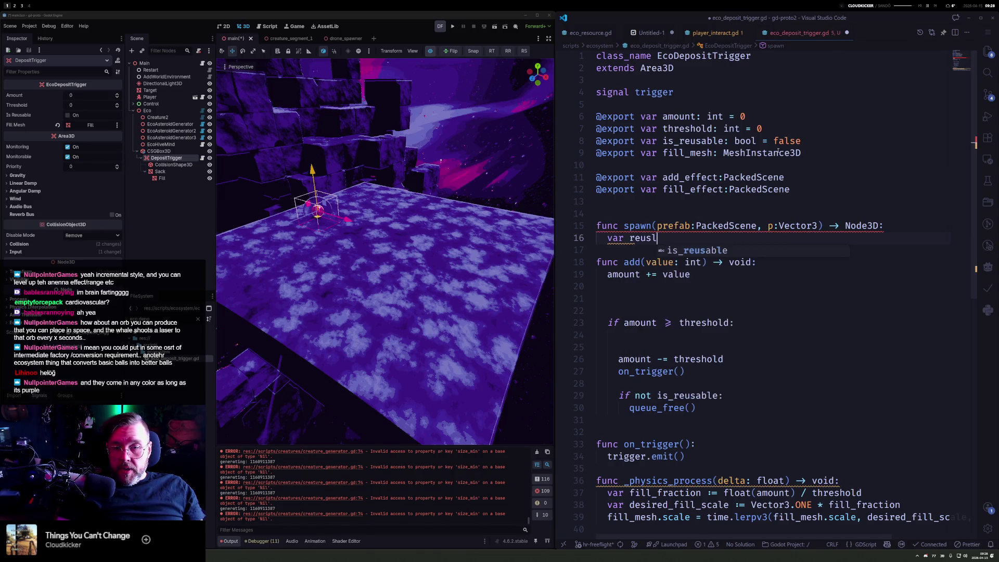
key(BackSpace)
key(BackSpace)
key(BackSpace)
text(sult :=)
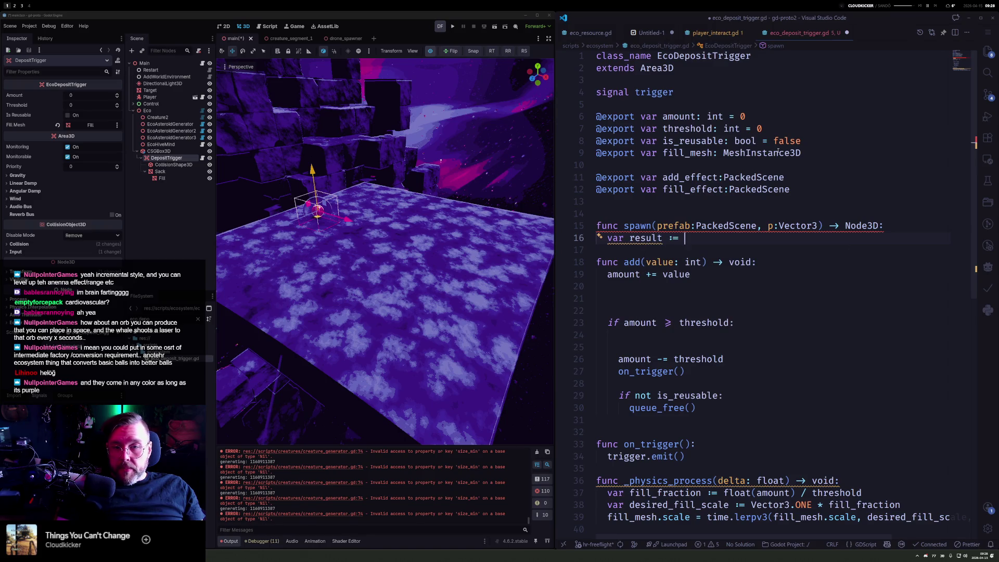
text(add)
key(BackSpace)
key(BackSpace)
key(BackSpace)
text(prefab.ins)
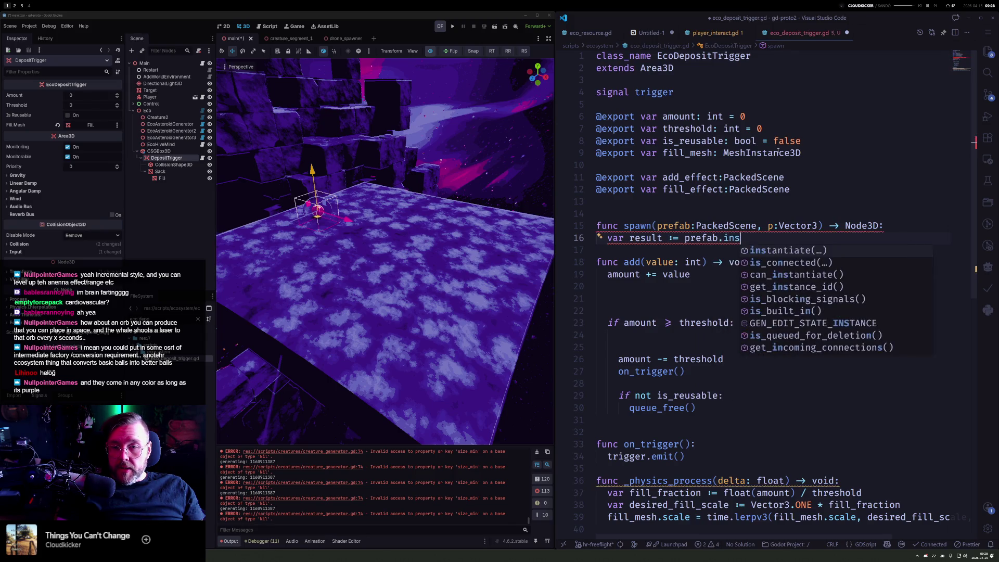
key(Tab)
text(as Node3D)
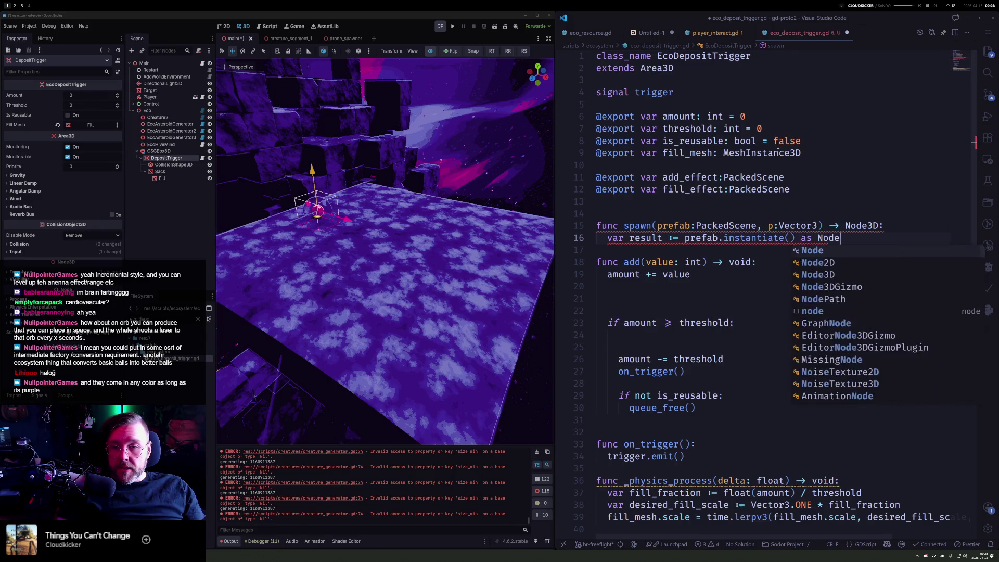
key(Tab)
key(Return)
text(result.position = )
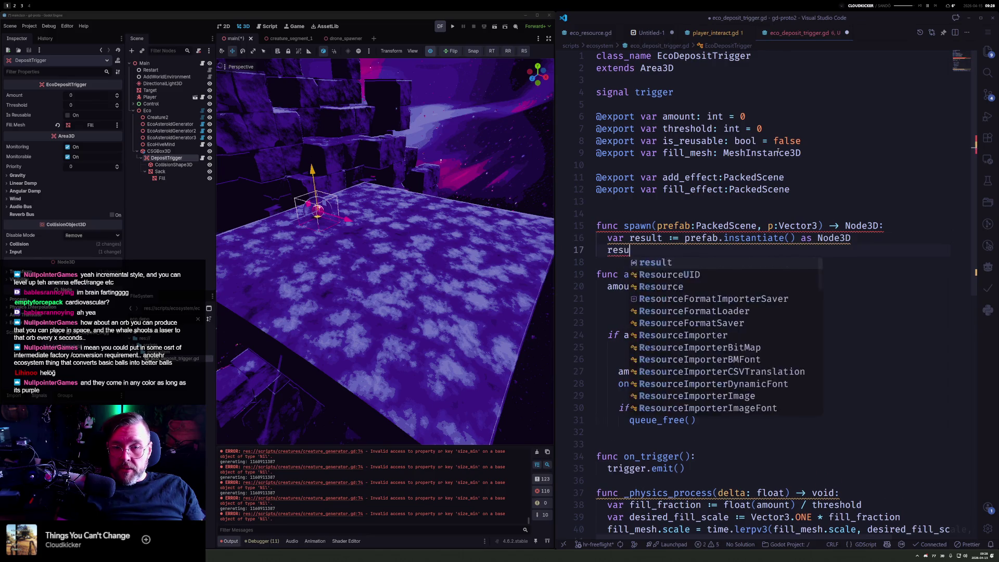
text(p)
key(Return)
key(Return)
- Add an add_sibling(prefab) call on line 18, clearing the mistyped Eco
text(add_s)
key(Tab)
text())
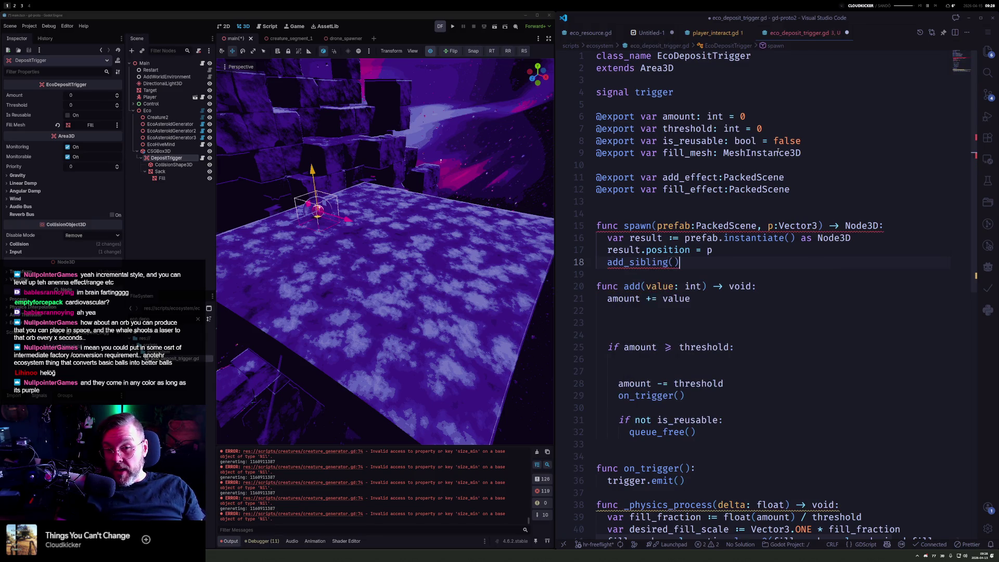
text())
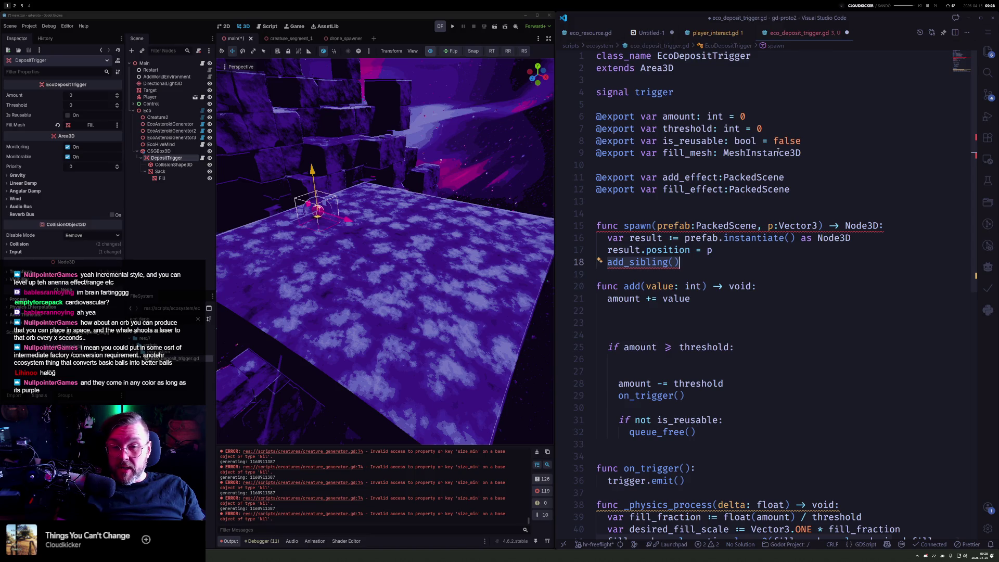
text(Eco)
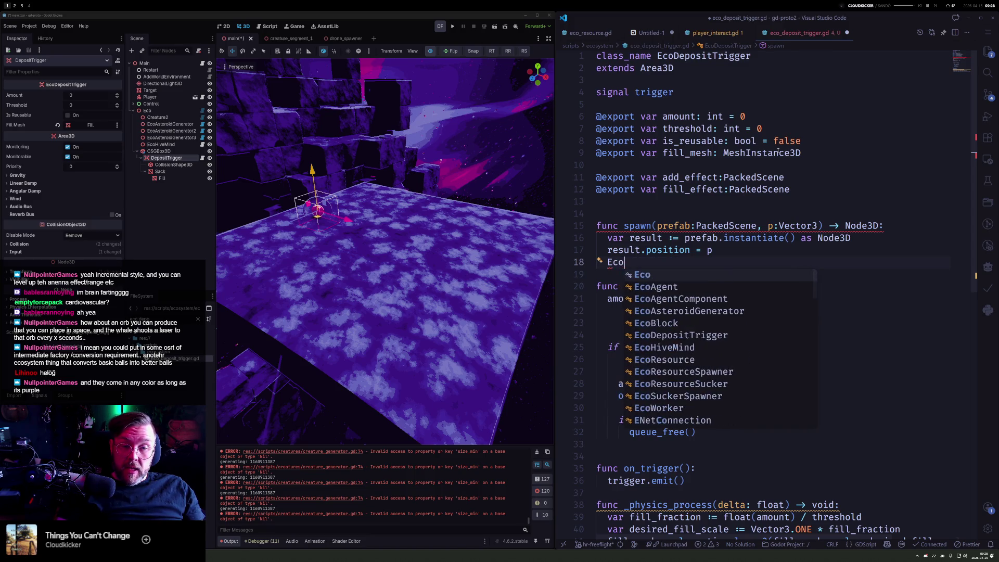
key(Escape)
key(ctrl+BackSpace)
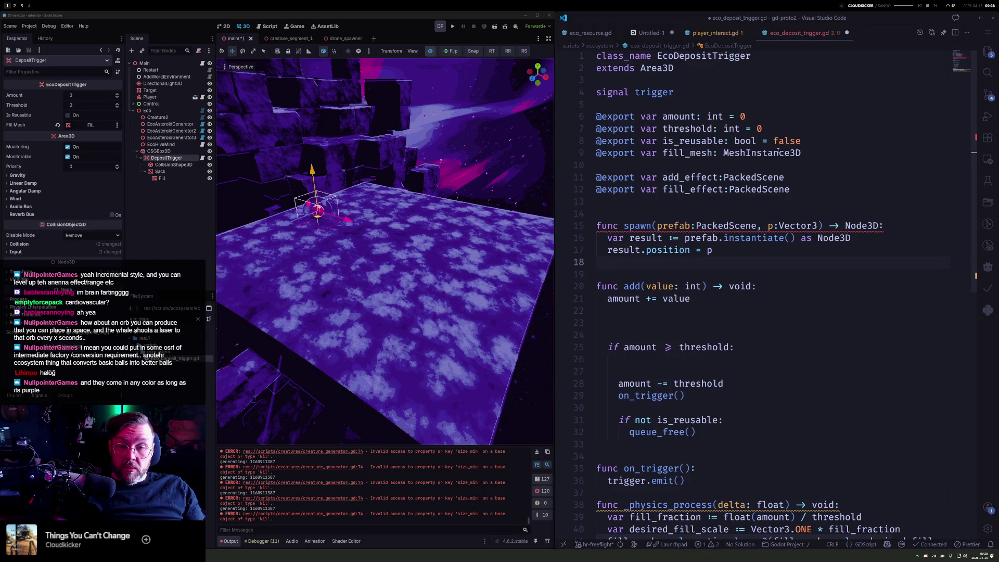
text(addsi)
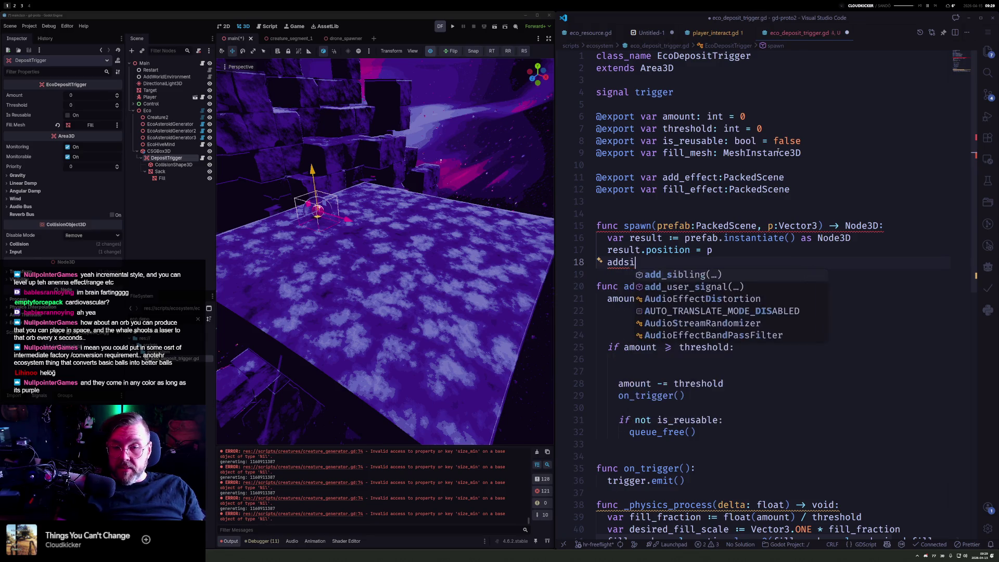
key(Return)
text(p)
key(Return)
- Start a return line and change the add_sibling argument from prefab to result
key(End)
key(Return)
key(Return)
text(returrn)
key(Up)
key(Up)
key(Right)
key(Right)
key(Right)
key(Right)
key(ctrl+shift+Right)
text(r)
key(Return)
- Rename result to instance and fix the misspelled return to 'return instance'
key(F2)
text(instance)
key(Return)
key(Down)
key(Down)
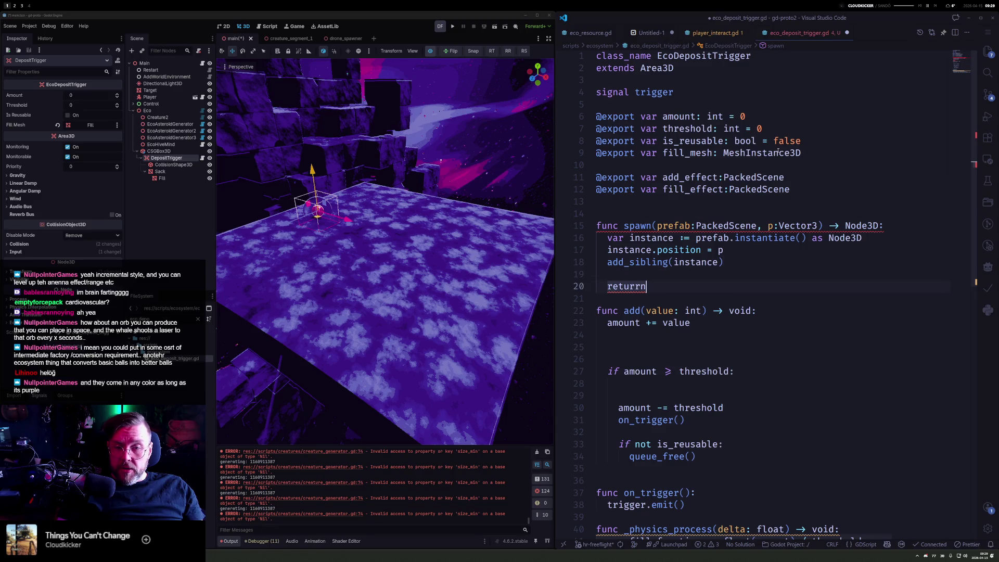
key(BackSpace)
key(BackSpace)
text(n instance)
- Add a spawn(add_effect, position) call in the add function
key(Down)
key(Down)
key(Down)
key(Down)
text(spawn)
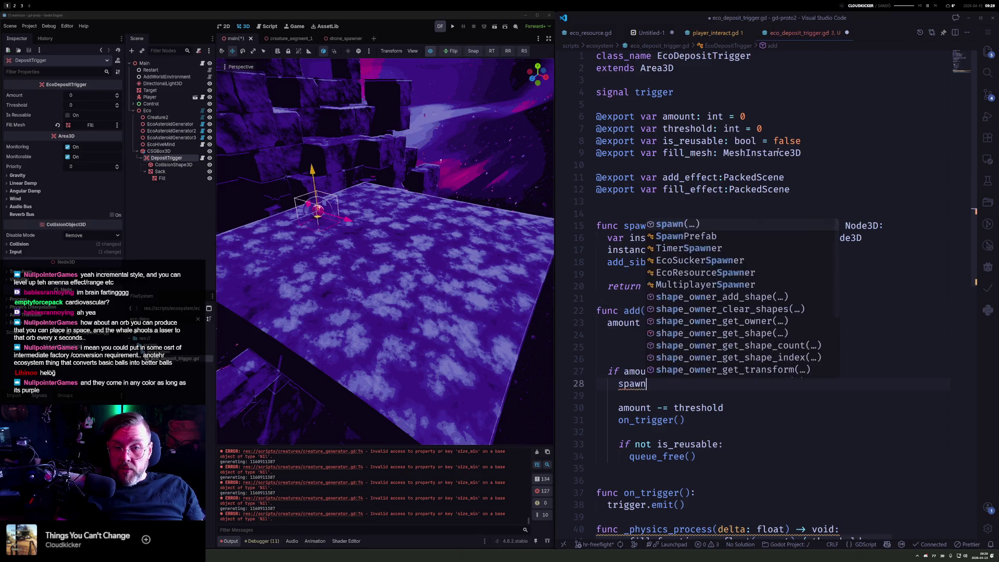
text(()
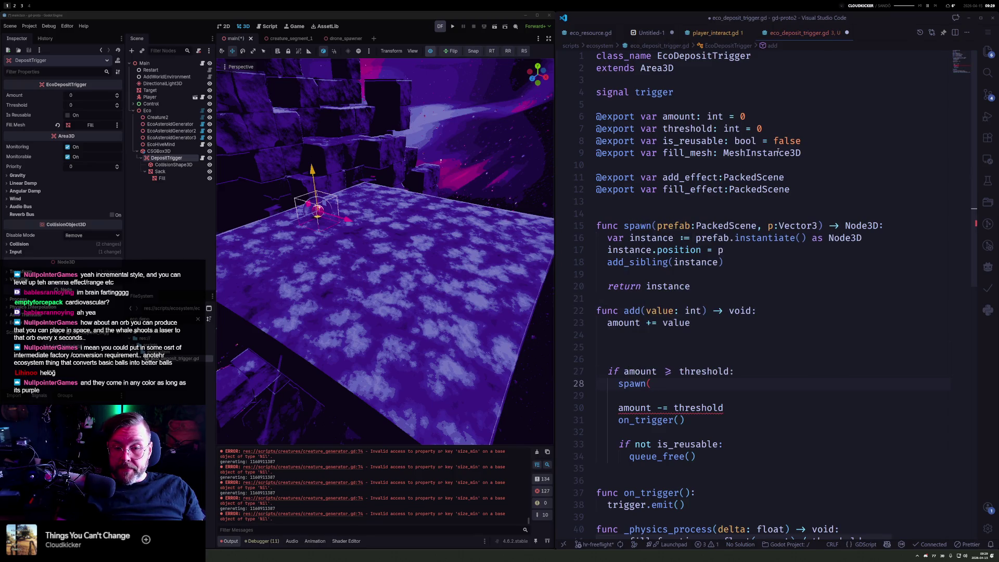
text(add_effect)
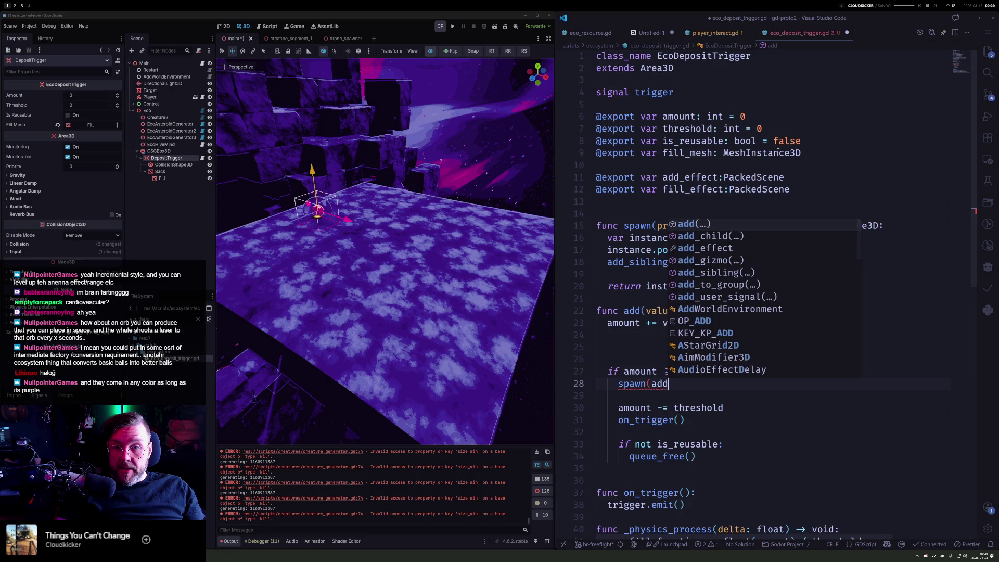
text(, globka)
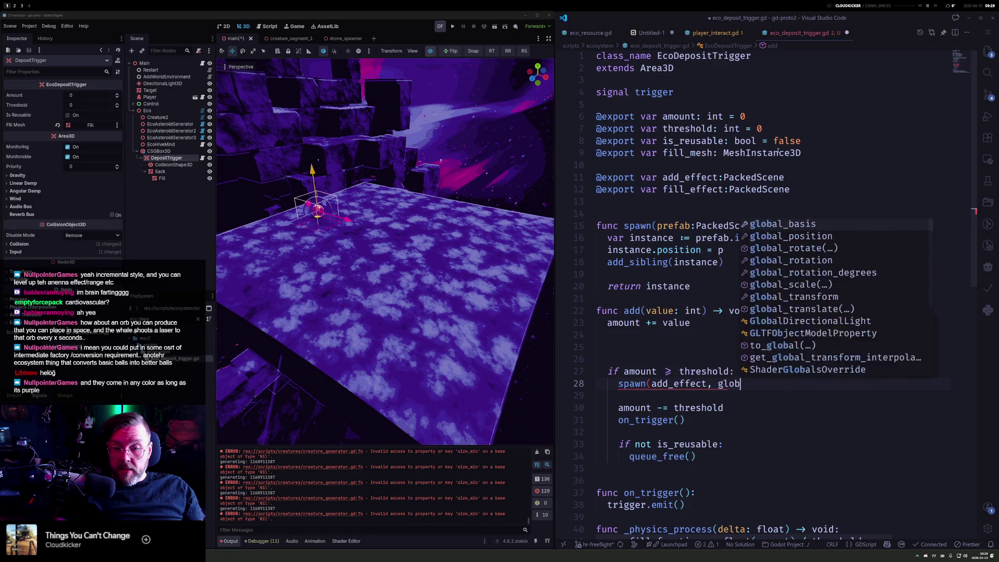
key(BackSpace)
key(BackSpace)
key(BackSpace)
text(pos)
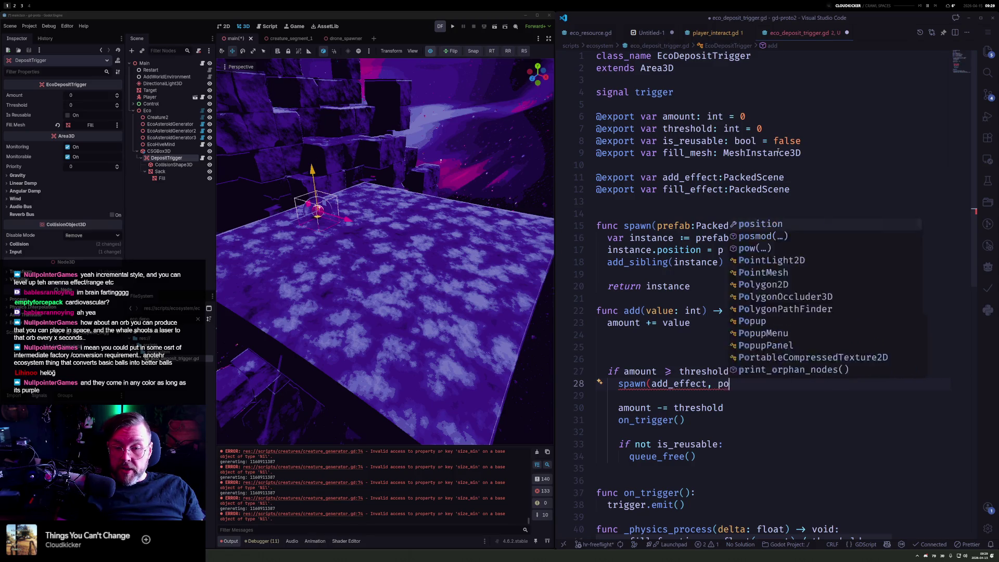
key(Tab)
text())
- Duplicate the spawn line and keep one copy under amount += value
key(shift+alt+Down)
key(ctrl+Left)
key(ctrl+Left)
key(alt+Down)
key(alt+Down)
key(alt+Down)
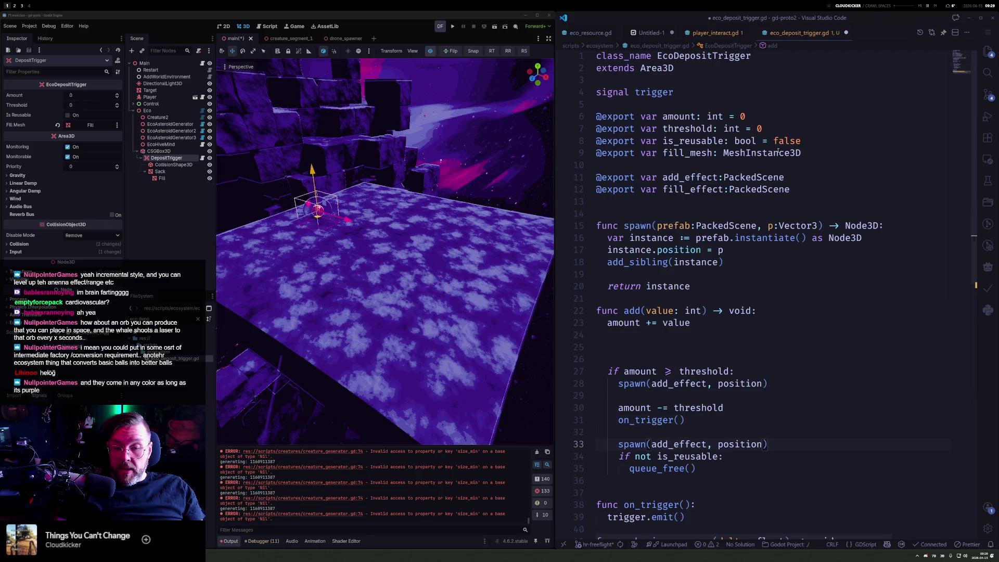
key(alt+Up)
key(alt+Up)
key(alt+Up)
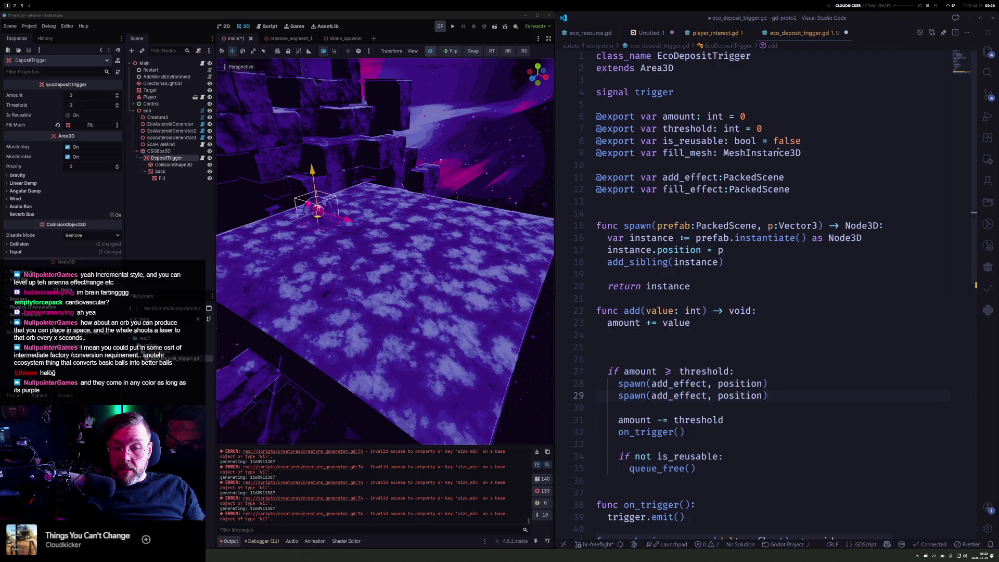
key(alt+Up)
key(alt+Up)
key(alt+Up)
key(ctrl+Right)
- Change the threshold branch's spawn to use fill_effect and remove extra blank lines
scroll(778, 151, down, 1)
key(Down)
key(Down)
key(Down)
key(ctrl+BackSpace)
text(fi)
key(Tab)
key(End)
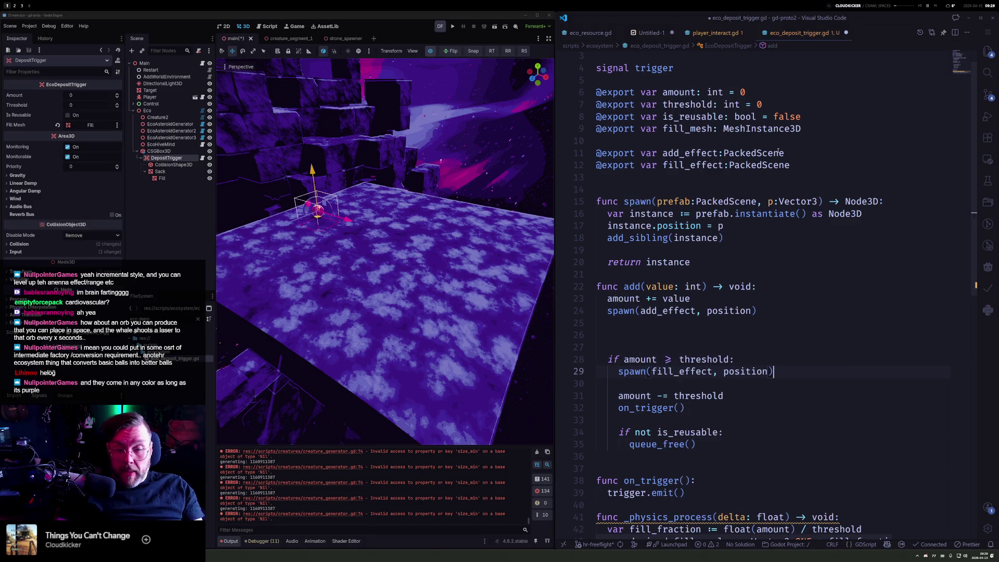
key(Up)
key(Up)
key(BackSpace)
key(BackSpace)
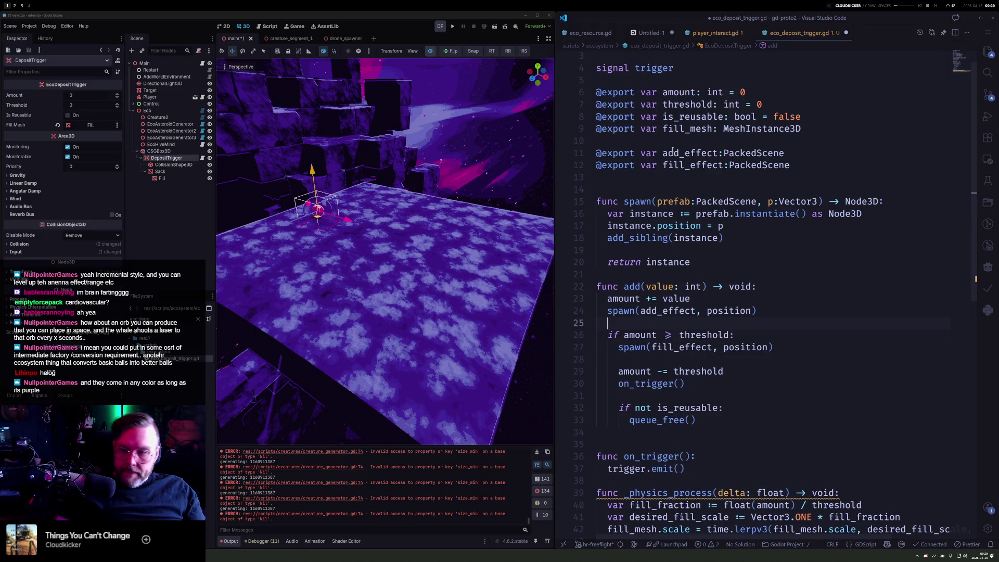
key(Down)
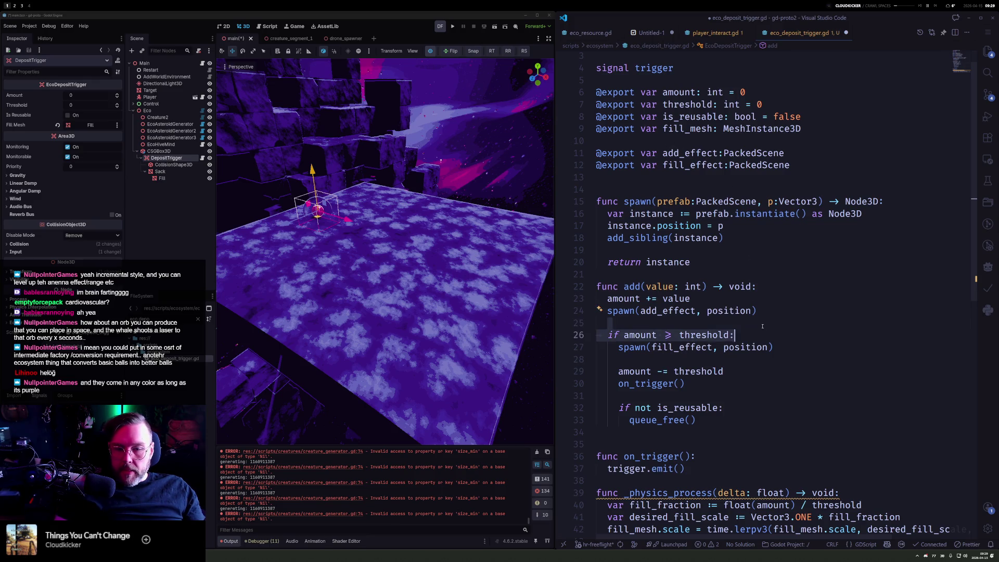
scroll(750, 267, down, 2)
click(754, 426)
- Save and format the script, discarding an unfinished if line in spawn
click(719, 415)
click(740, 285)
key(ctrl+s)
click(731, 175)
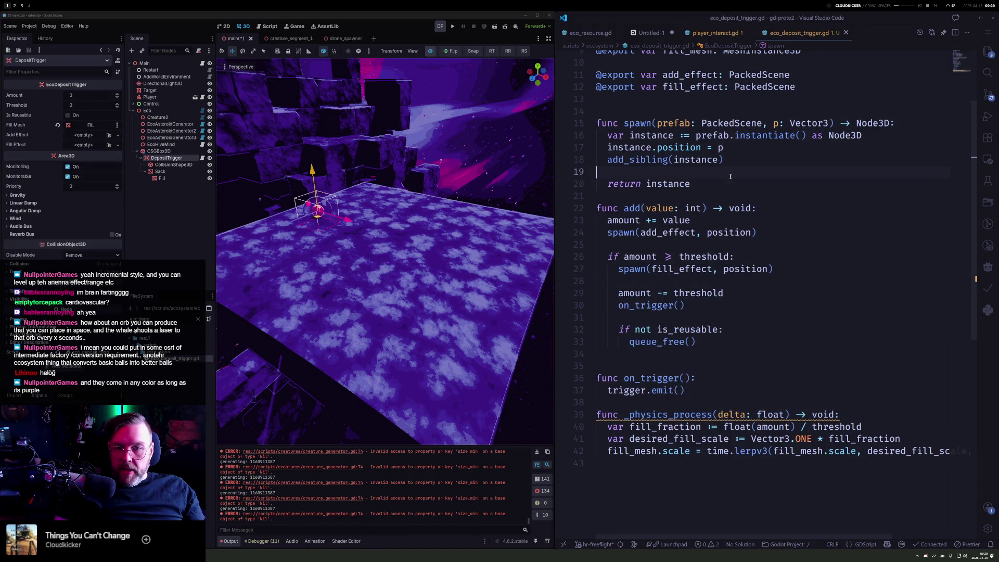
click(708, 343)
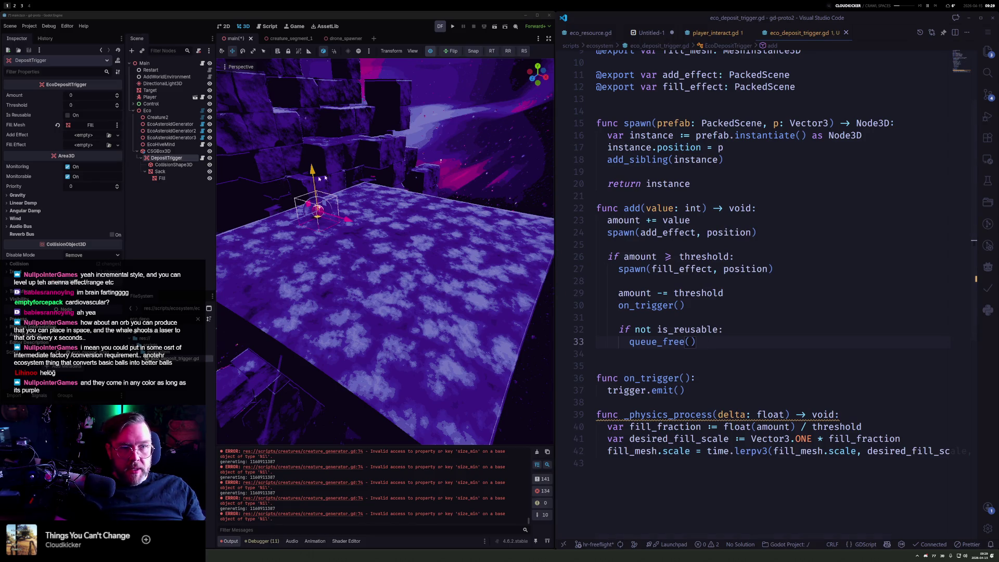
click(724, 147)
key(Return)
text(if)
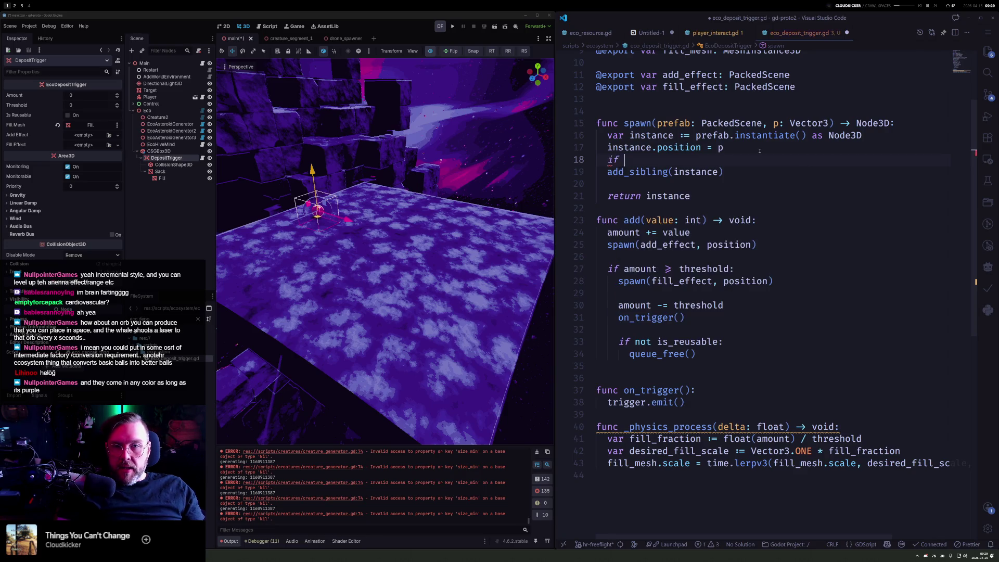
key(ctrl+shift+k)
- Drop a stray 'if add' line and open a blank line under the spawn header
key(Down)
key(Down)
key(Down)
key(End)
key(Return)
text(if add)
key(ctrl+shift+k)
key(Up)
key(Up)
key(Up)
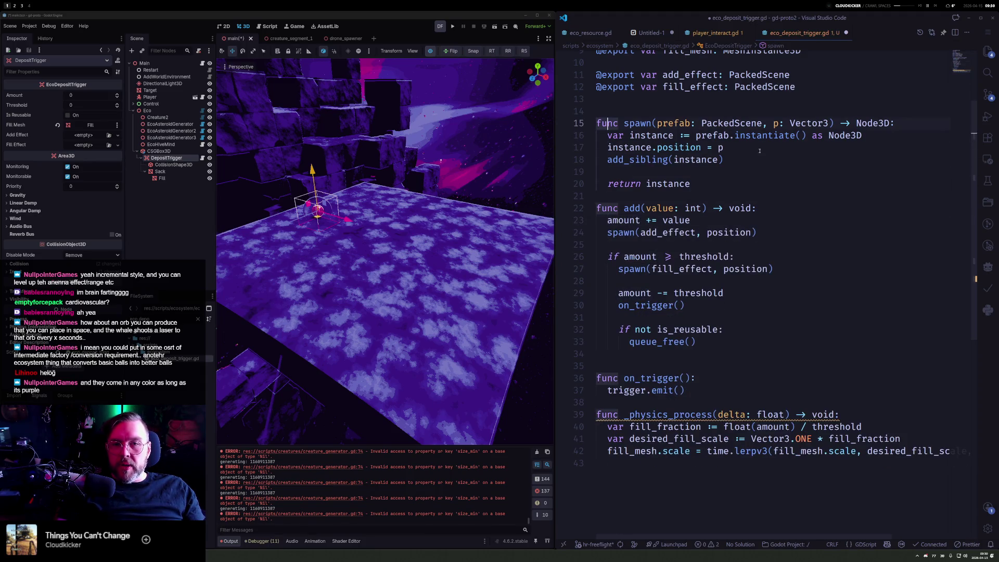
key(End)
key(Return)
key(Return)
key(Up)
- Write an 'if prefab == null:' condition at the top of spawn
text(if prefab == null:)
key(ctrl+Left)
key(ctrl+Left)
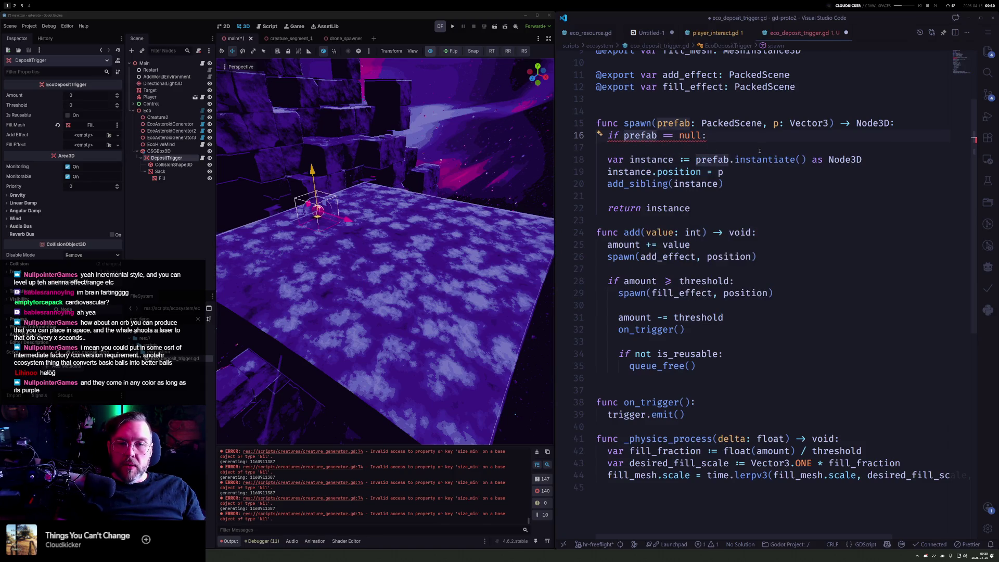
key(Down)
key(Return)
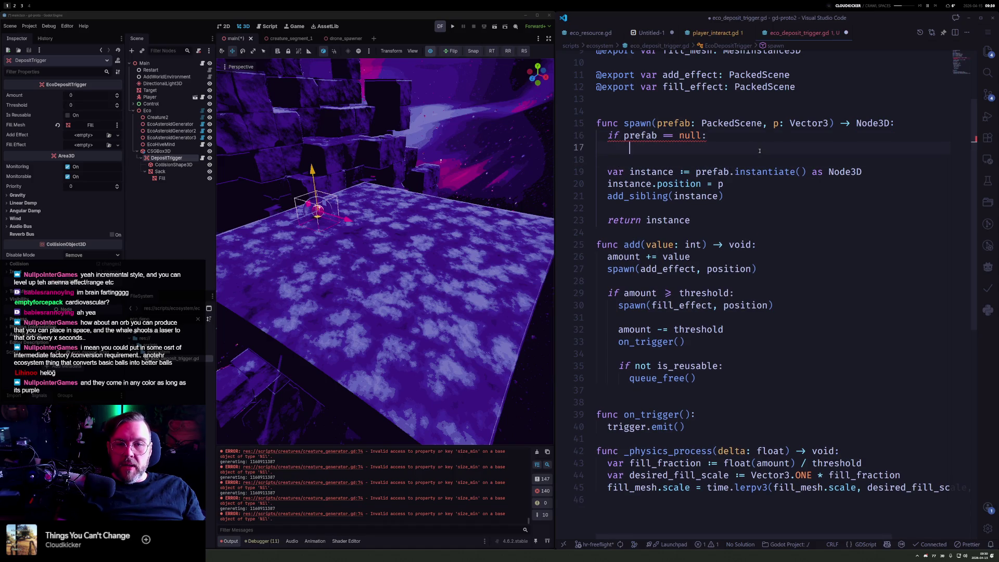
key(Up)
key(ctrl+Right)
key(Right)
- Make the guard 'if not is_instance_valid(prefab): return'
text(not is_)
text(instance)
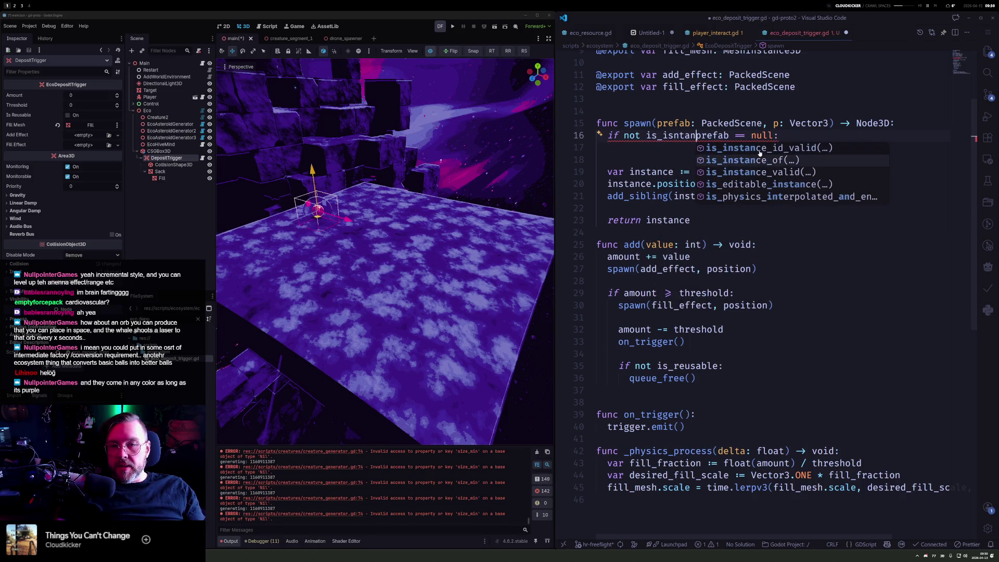
key(Return)
key(ctrl+Right)
key(ctrl+shift+Right)
key(ctrl+shift+Right)
text())
key(End)
key(Return)
text(r)
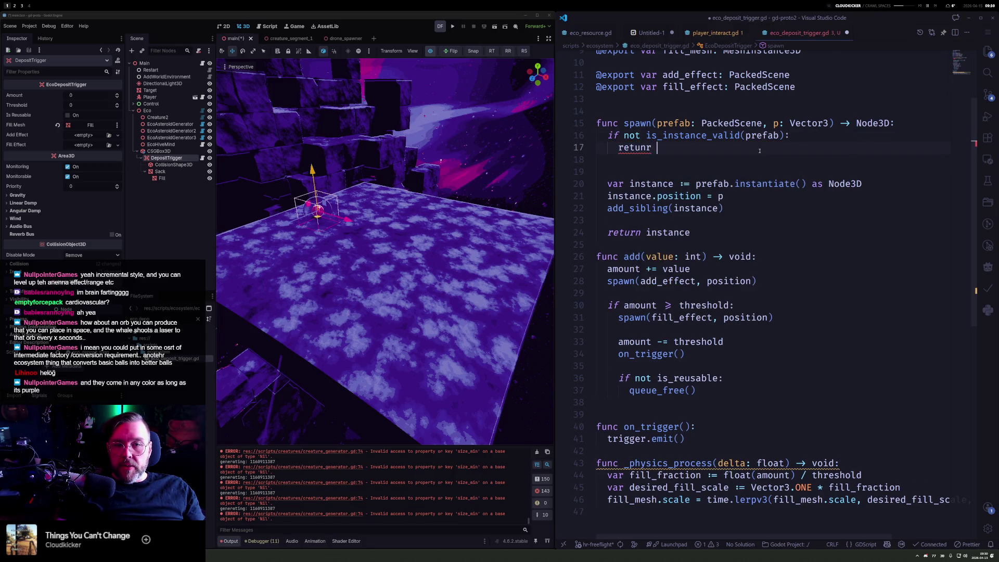
text(eturn)
key(Return)
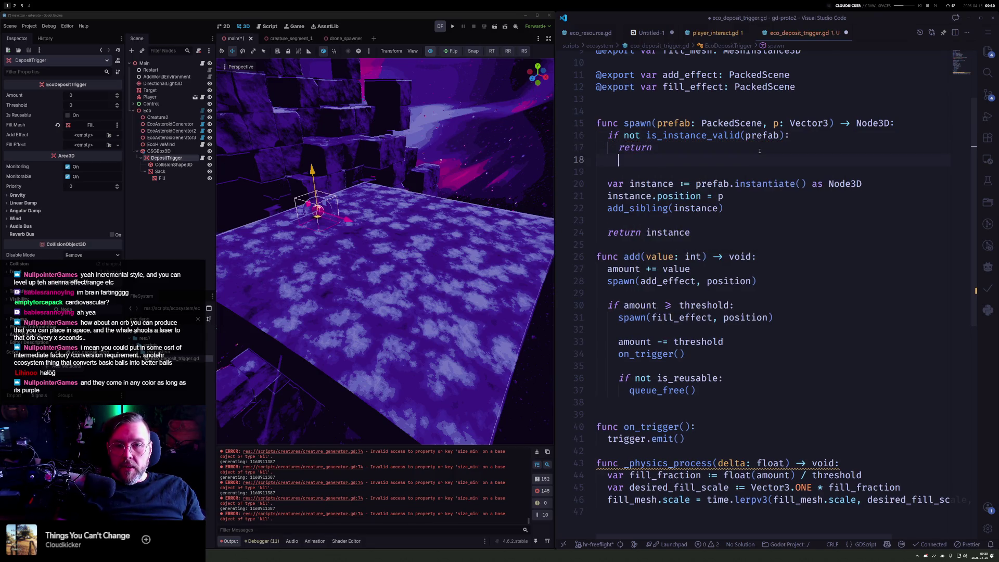
key(BackSpace)
- Review the spawn and add functions and save eco_deposit_trigger.gd
key(Up)
key(Up)
key(ctrl+Right)
key(ctrl+Right)
key(Down)
key(Down)
key(Down)
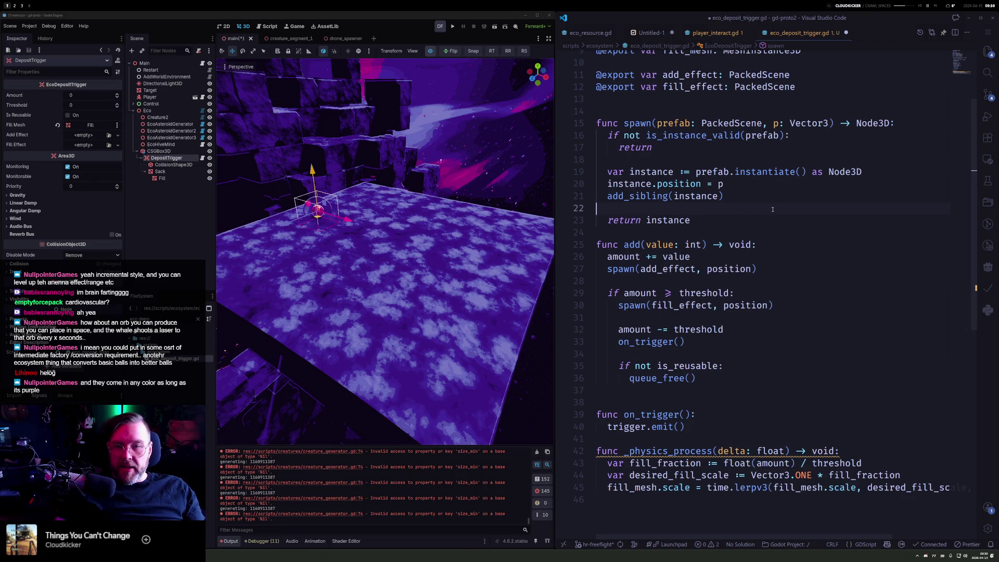
click(770, 275)
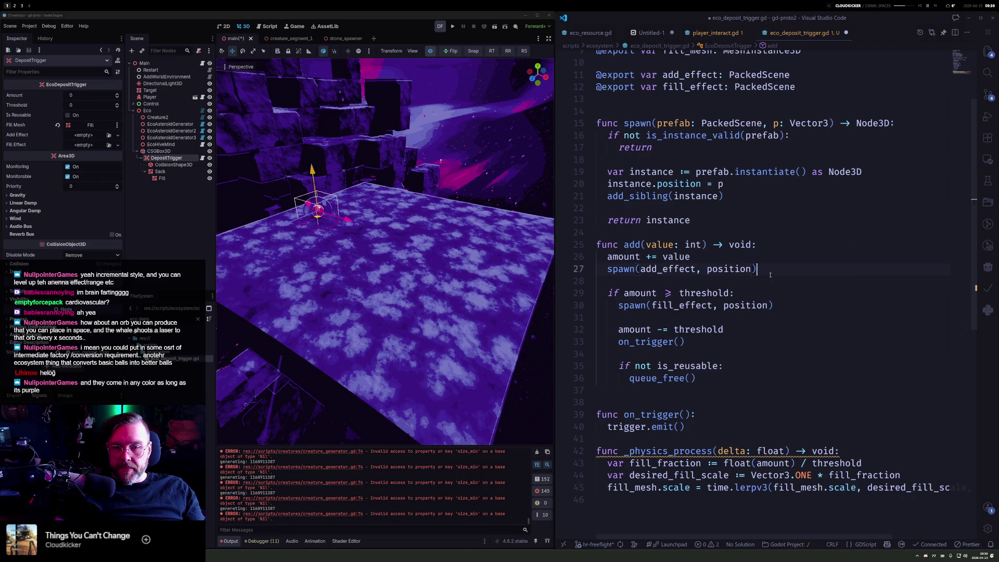
click(742, 365)
scroll(735, 350, down, 3)
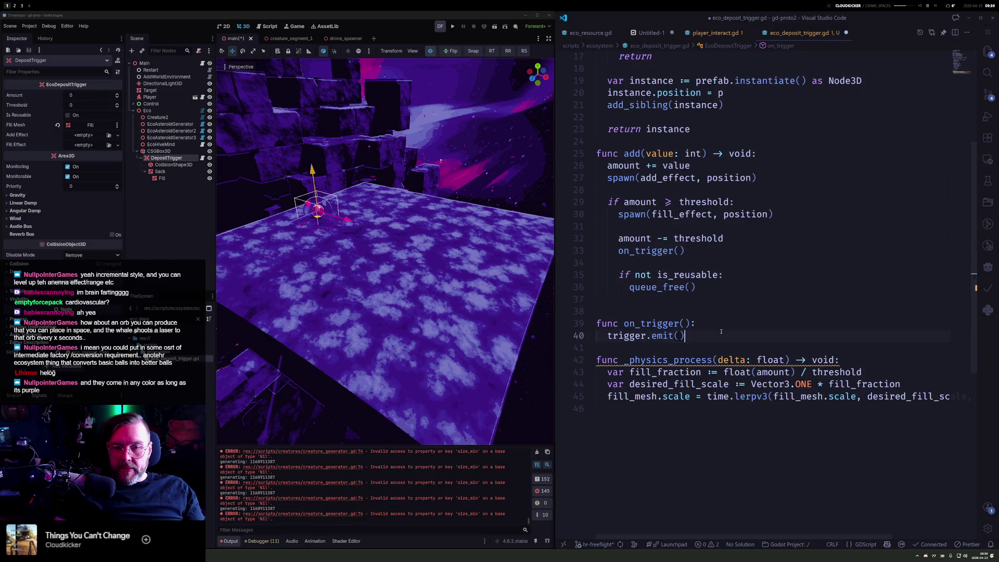
click(645, 251)
key(ctrl+s)
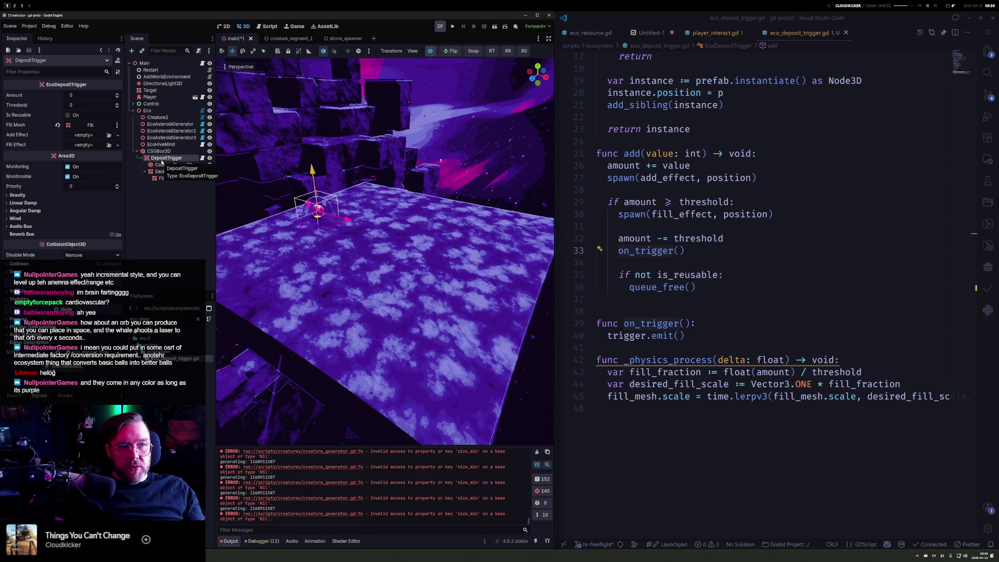
click(751, 127)
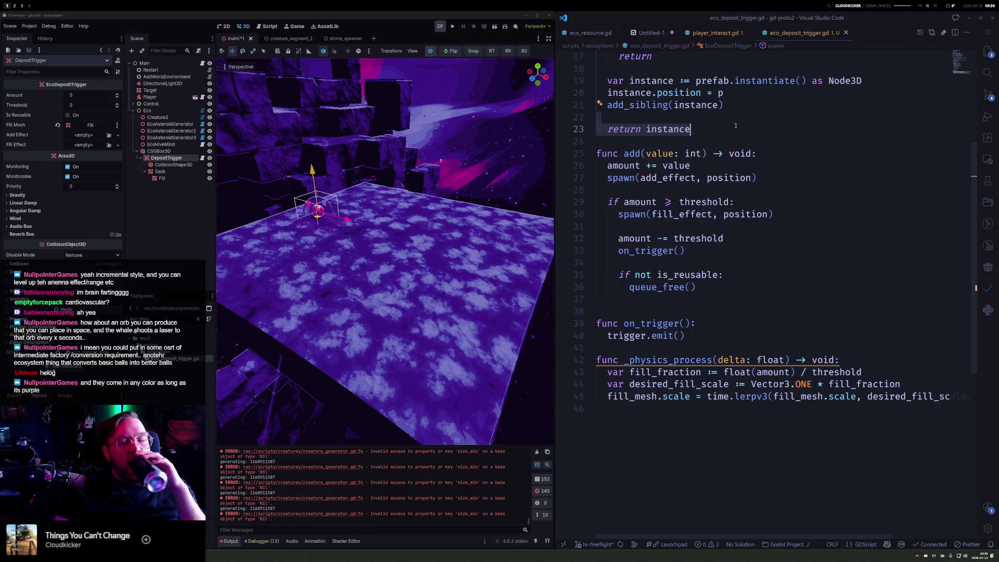
- Rename the _physics_process delta parameter to _delta, then view player_interact.gd
click(719, 360)
text(_)
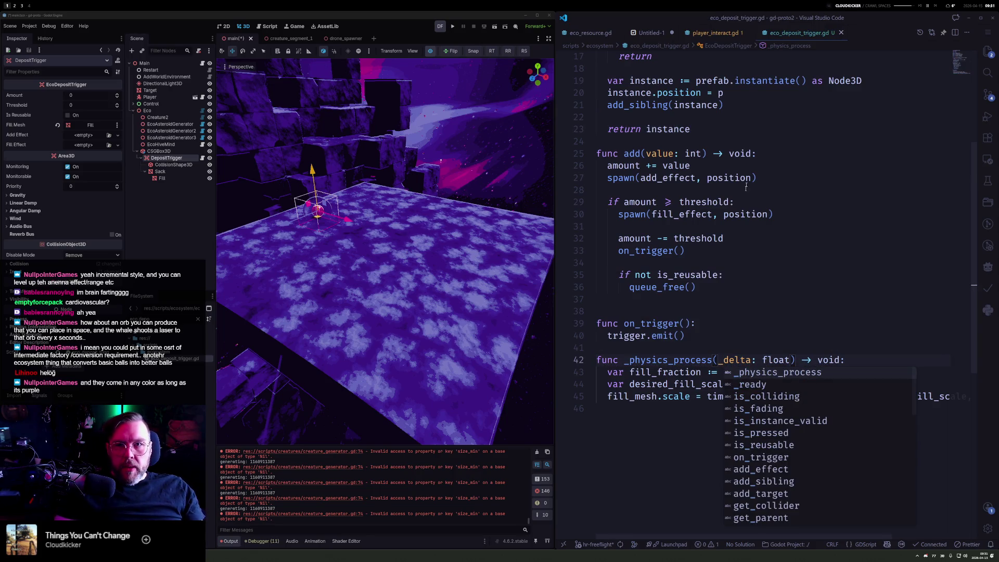
click(708, 33)
scroll(704, 73, up, 8)
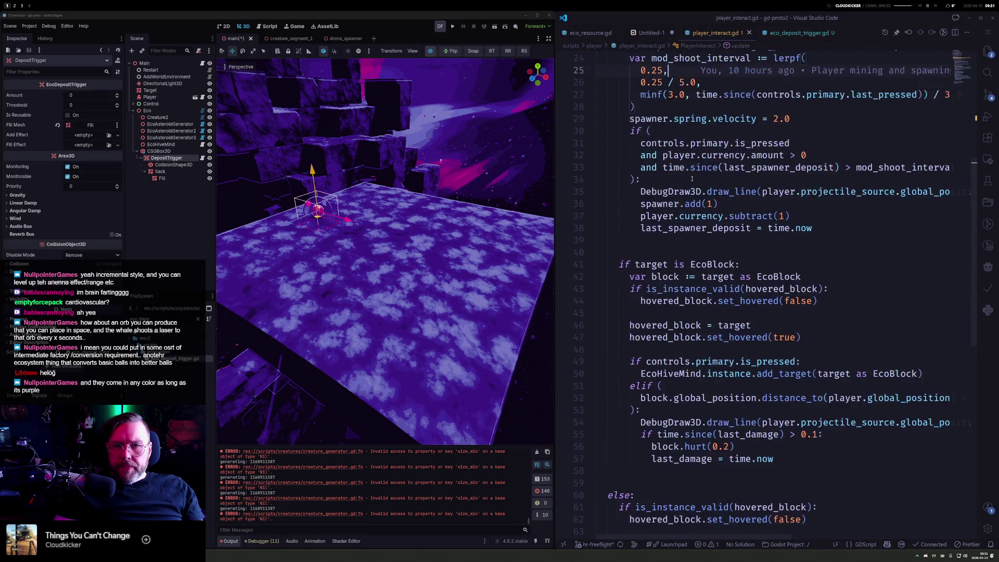
- Duplicate the existing EcoResourceSucker condition as a new if block in update()
click(735, 167)
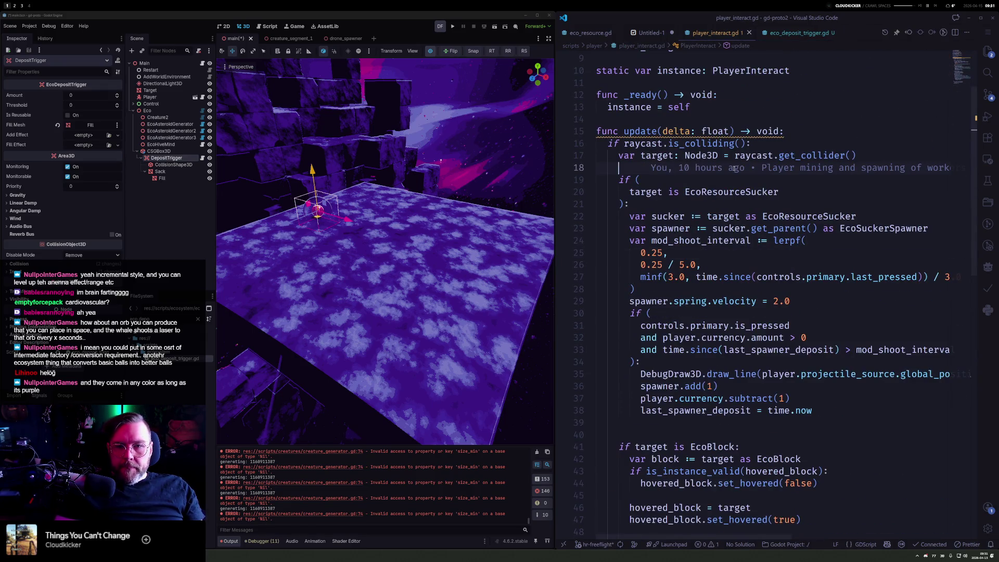
key(Return)
key(Return)
key(Return)
key(Up)
key(Up)
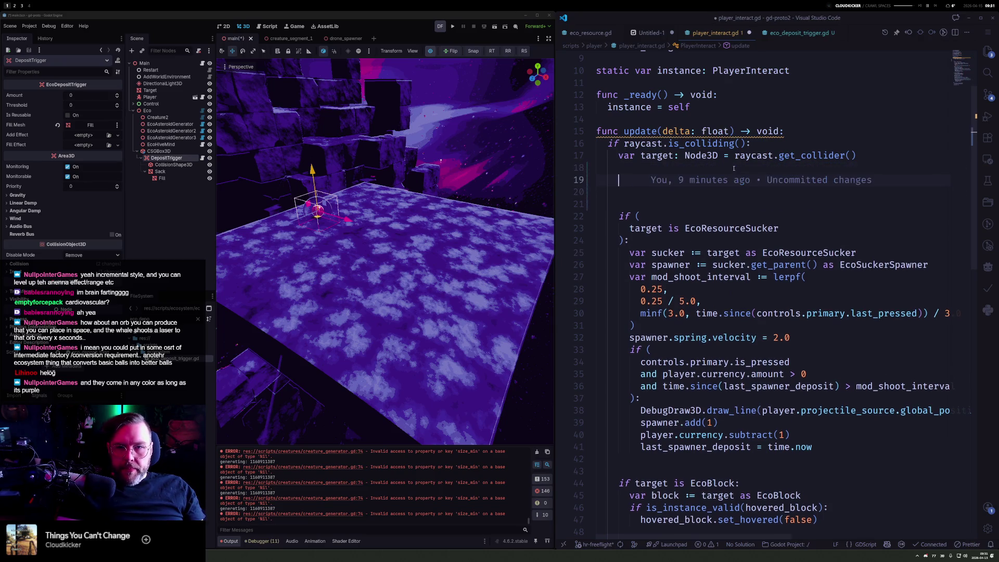
text(if )
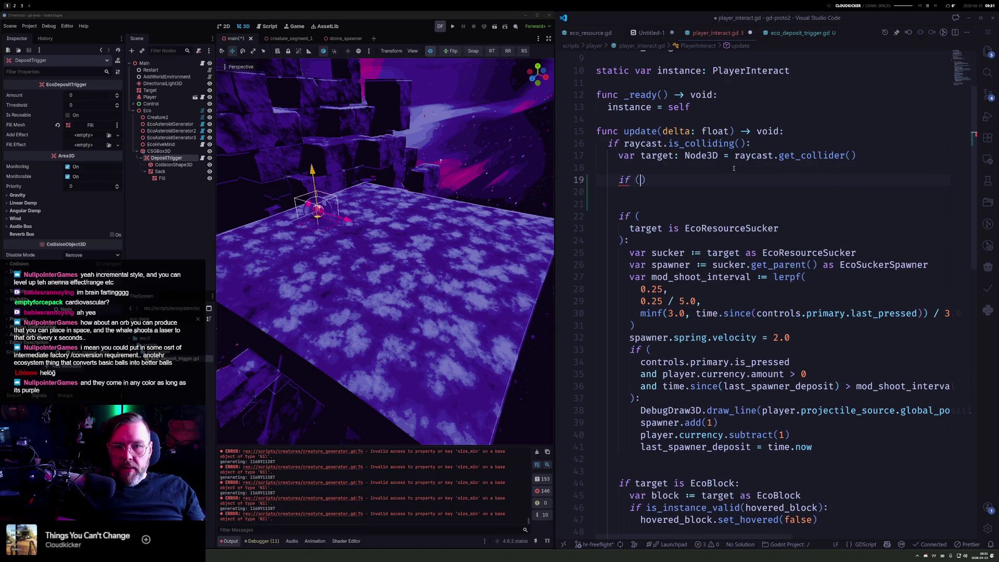
text(()
key(Return)
key(Down)
key(Down)
key(Down)
key(shift+Down)
key(ctrl+c)
key(Up)
key(Up)
key(Up)
key(ctrl+v)
key(Down)
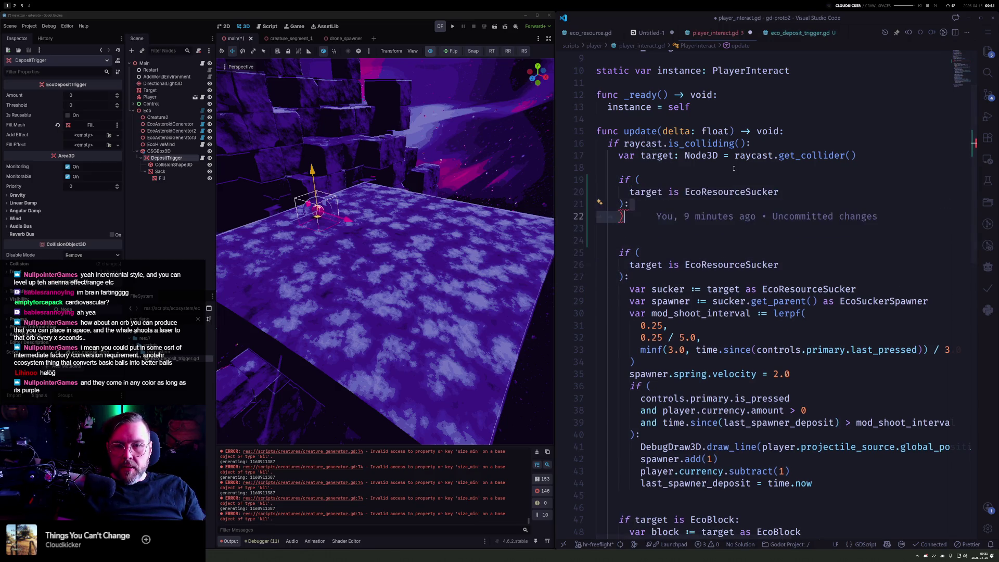
- Change the new condition to check 'target is EcoDepositTrigger'
key(ctrl+shift+k)
key(Up)
key(Up)
key(ctrl+Right)
key(ctrl+Right)
key(Right)
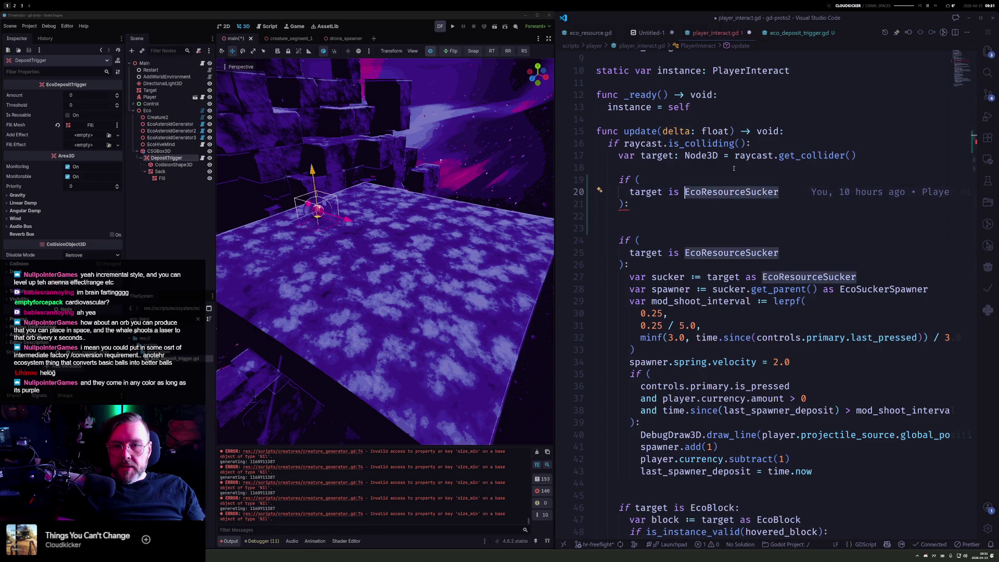
key(ctrl+Delete)
text(EcoDep)
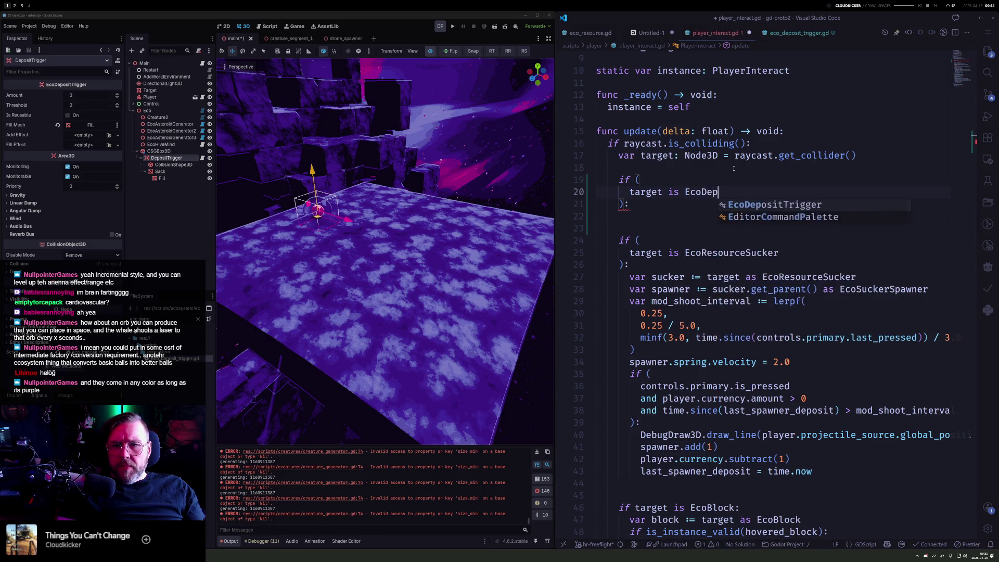
key(Tab)
- In its body, declare 'var trigger := target as EcoDepositTrigger'
key(Down)
key(End)
key(Return)
text(var trigger:)
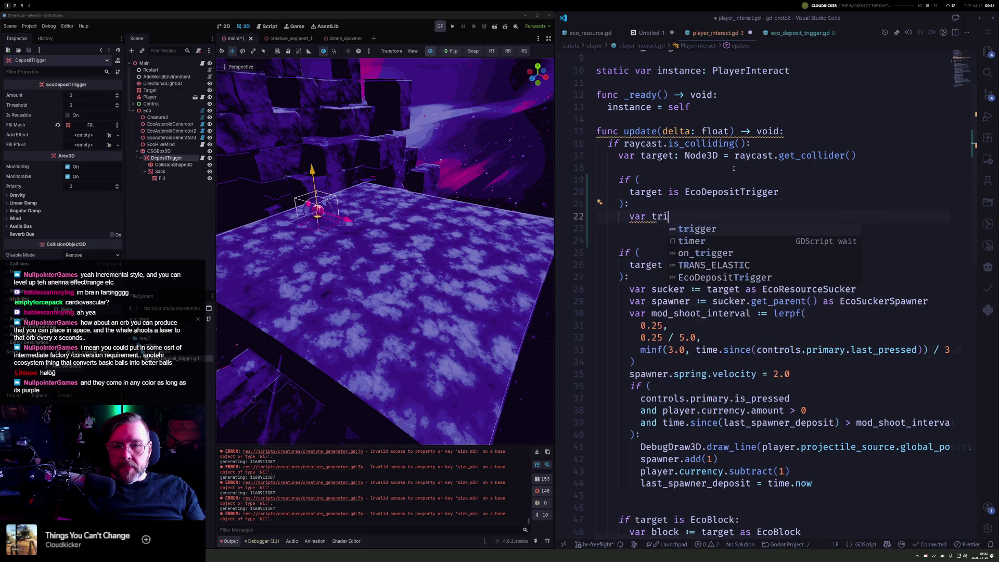
text(=)
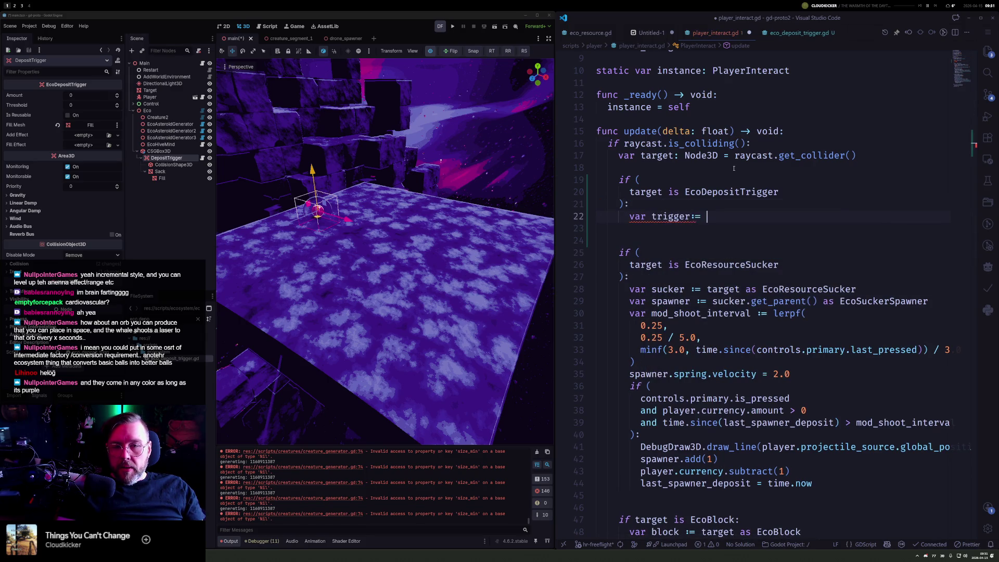
key(ctrl+Left)
key(End)
text(target as E)
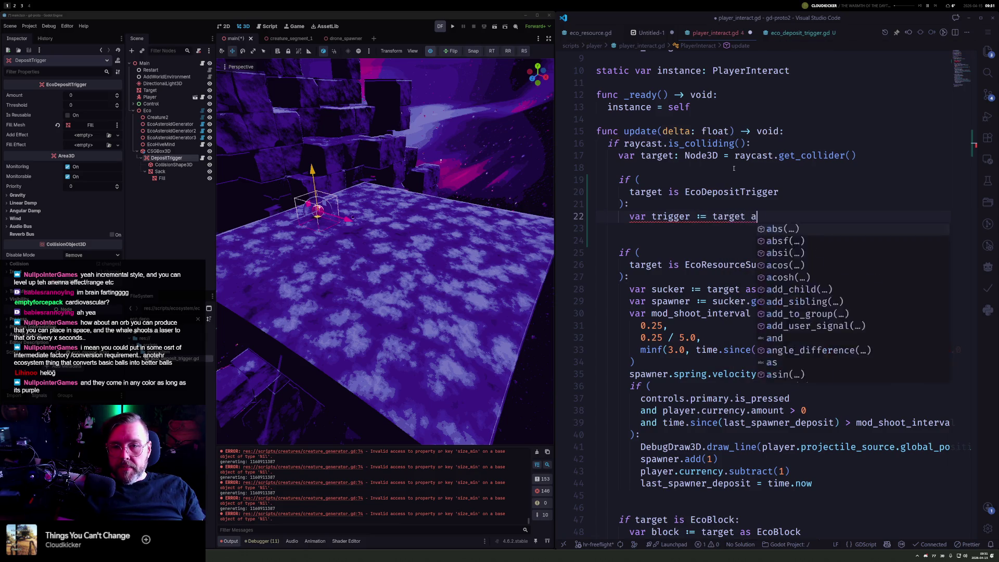
text(coD)
key(Tab)
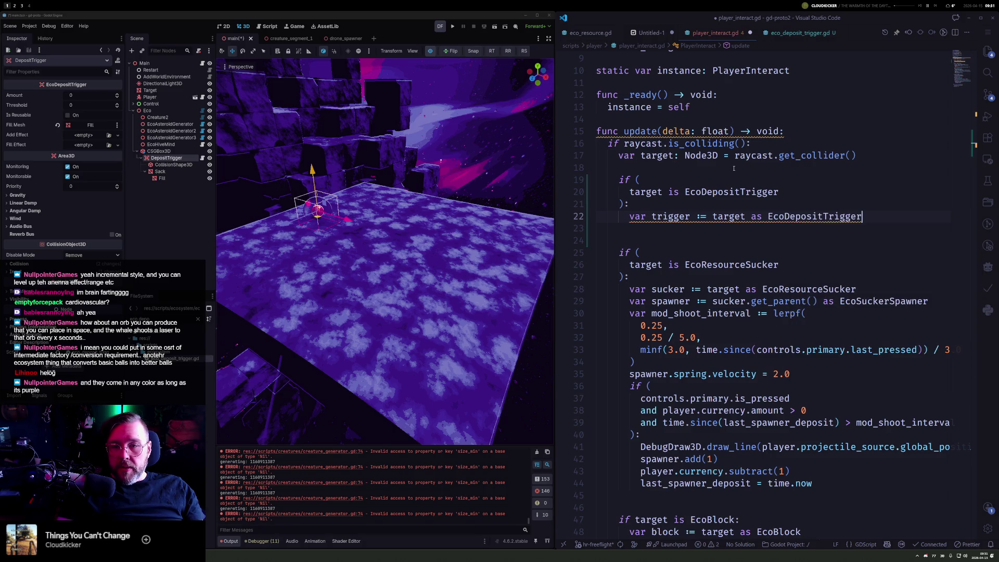
- Add print(trigger), save player_interact.gd, and run the project
key(Return)
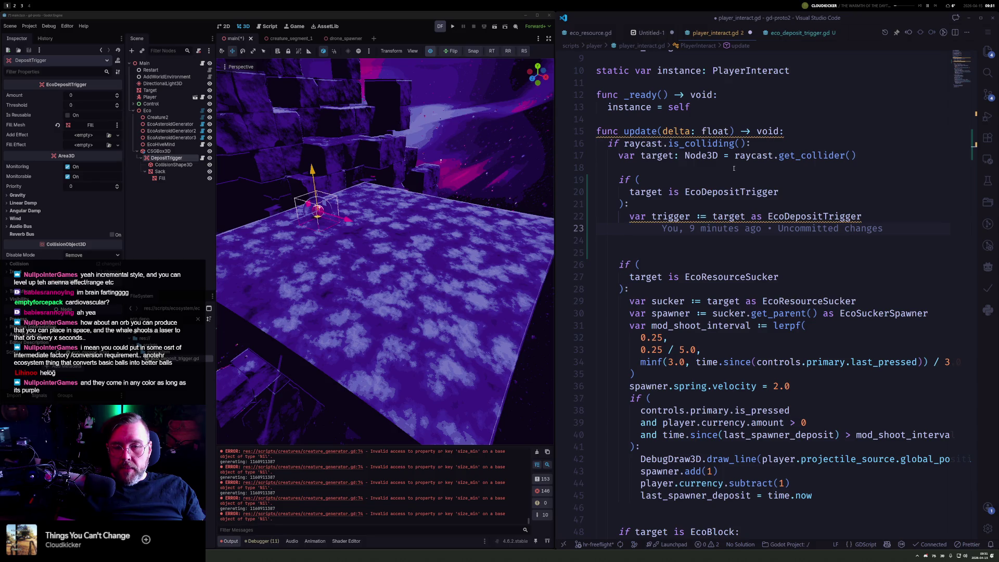
key(Return)
key(BackSpace)
key(BackSpace)
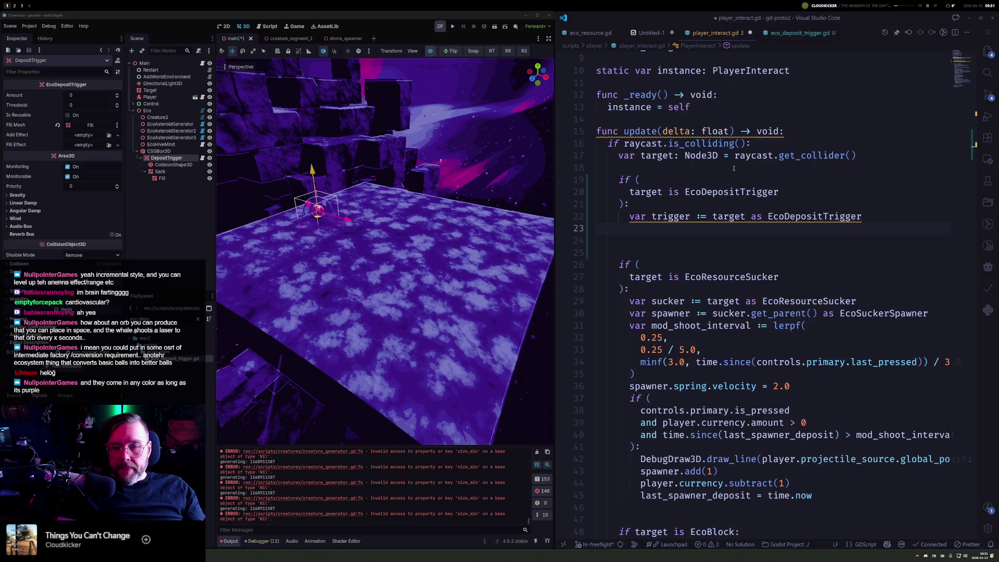
text(print(trigger)
key(ctrl+s)
click(453, 27)
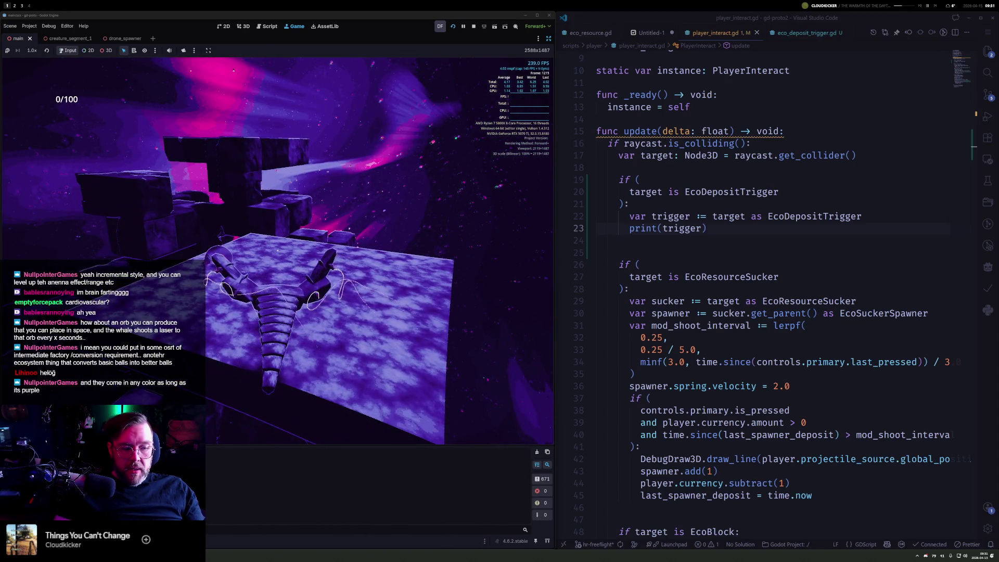
- Check the Errors tab, stop the game, then drag DepositTrigger higher above the platform
click(67, 367)
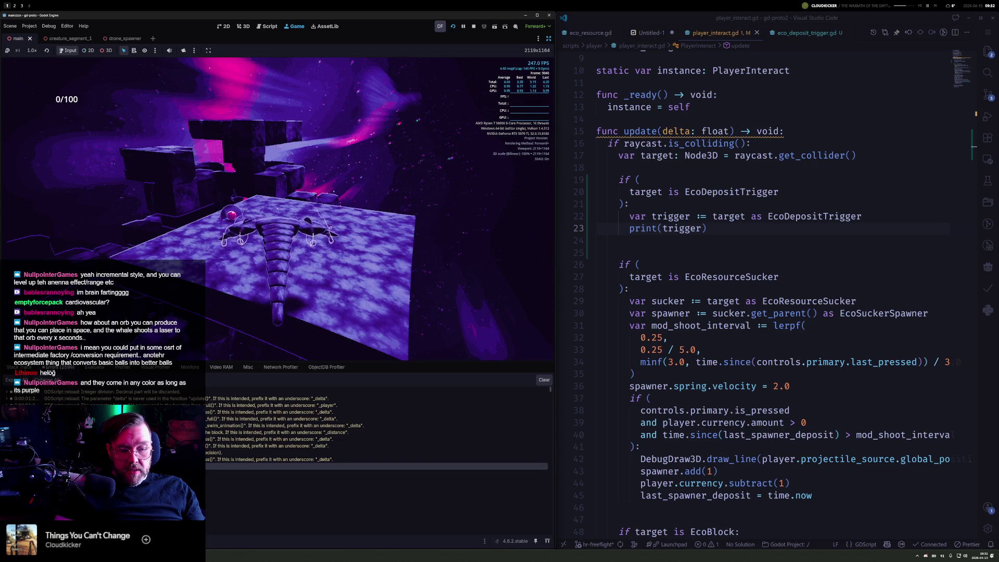
click(473, 26)
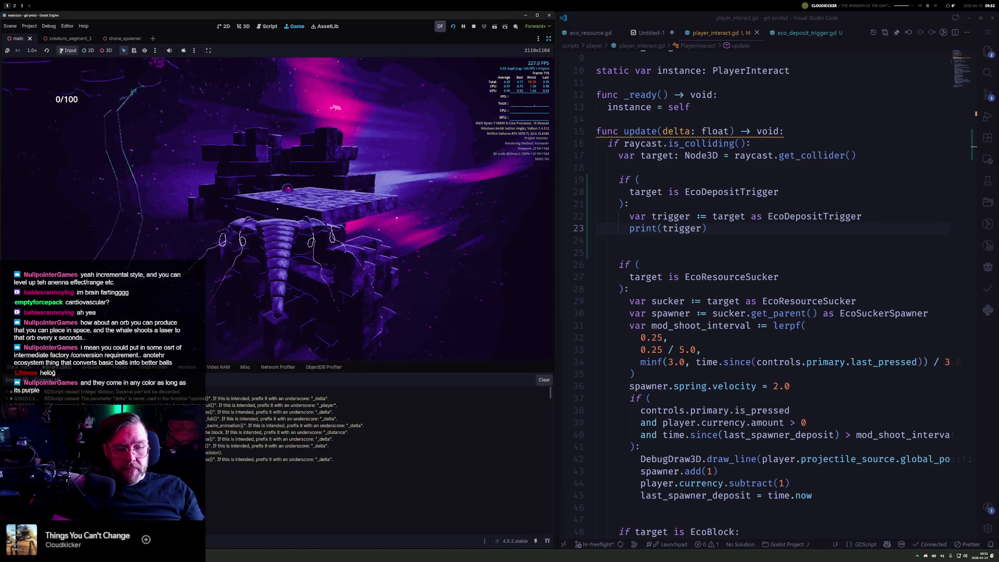
click(473, 27)
drag(360, 203, 365, 213)
mouse_move(333, 137)
mouse_down()
mouse_move(332, 63)
mouse_move(299, 192)
mouse_up()
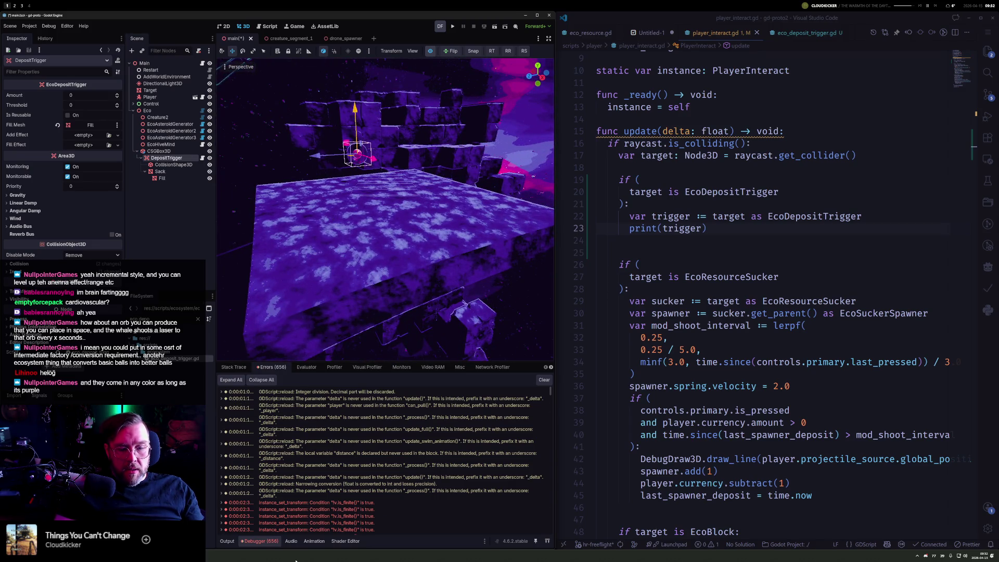
- Clear the Debugger errors, then run and stop the game again
click(538, 380)
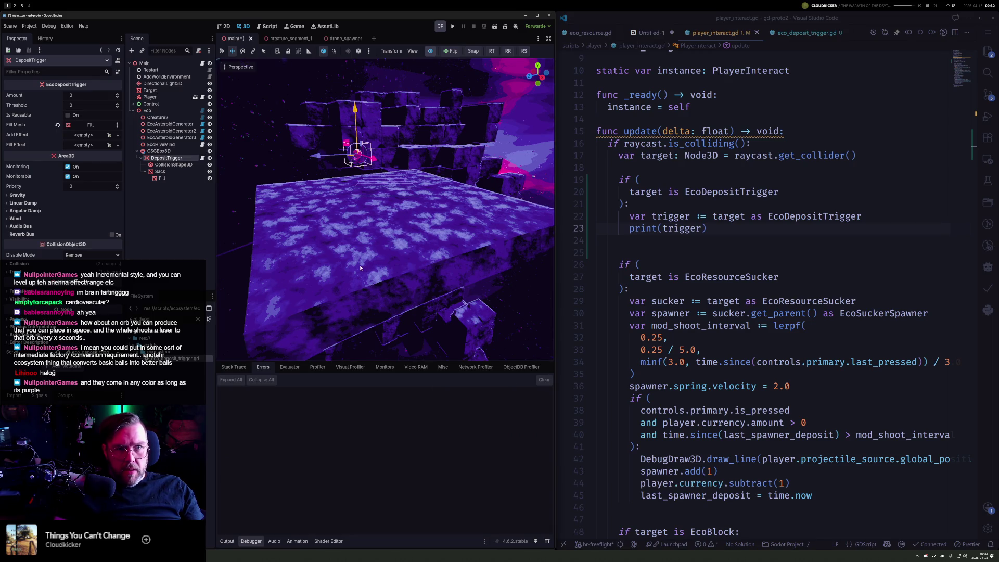
click(452, 26)
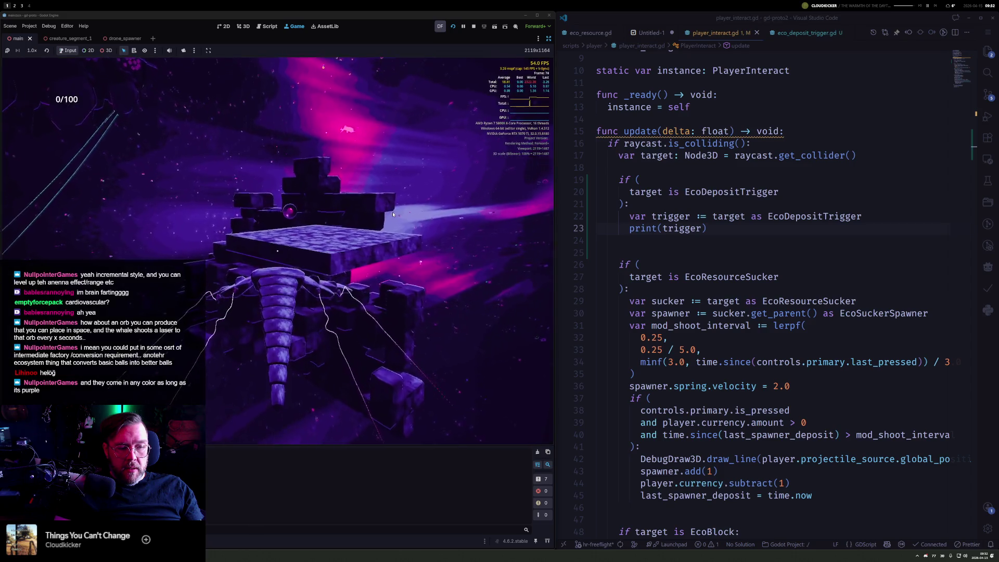
click(474, 25)
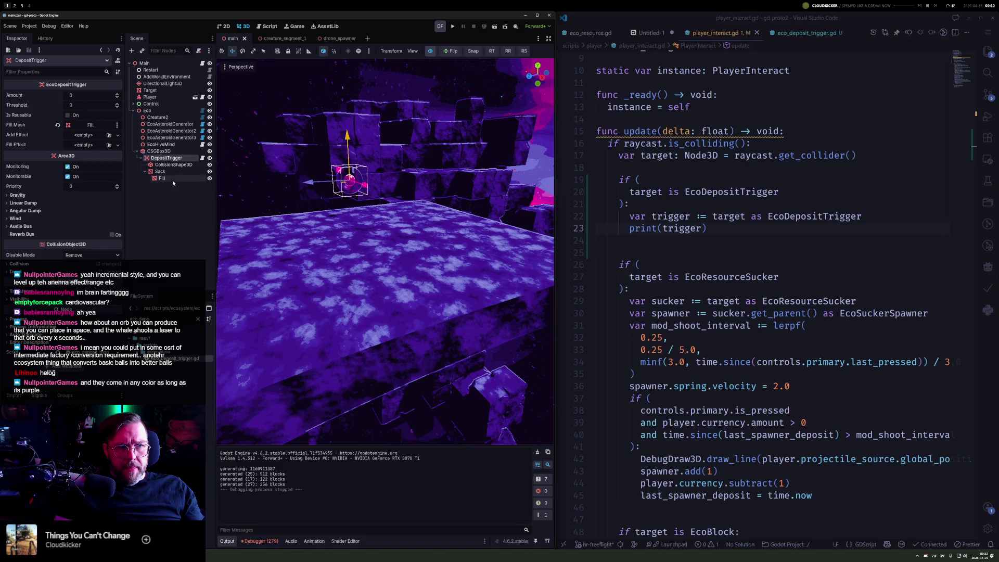
- Inspect the Fill mesh's Geometry settings, then reselect DepositTrigger
click(173, 179)
click(44, 145)
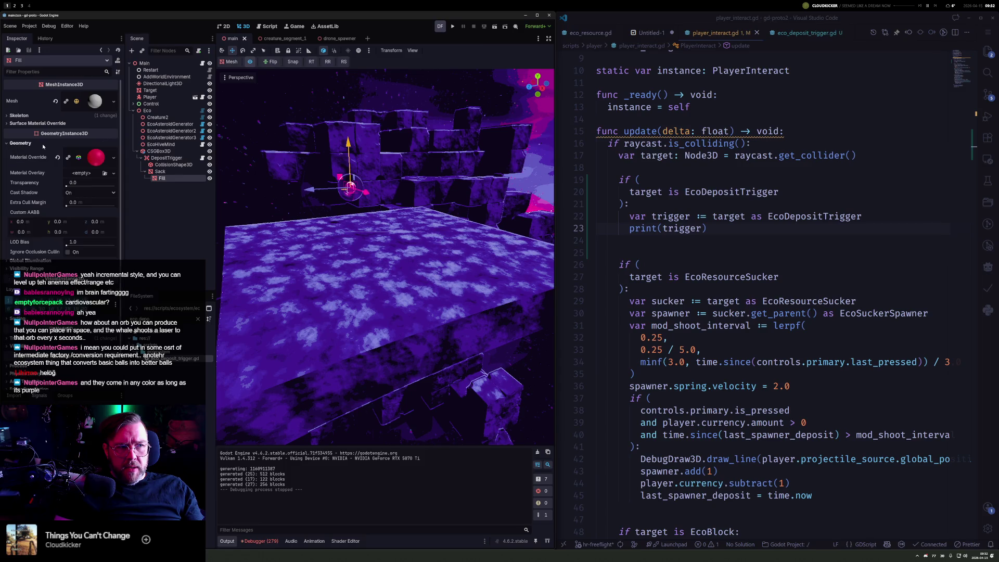
click(43, 145)
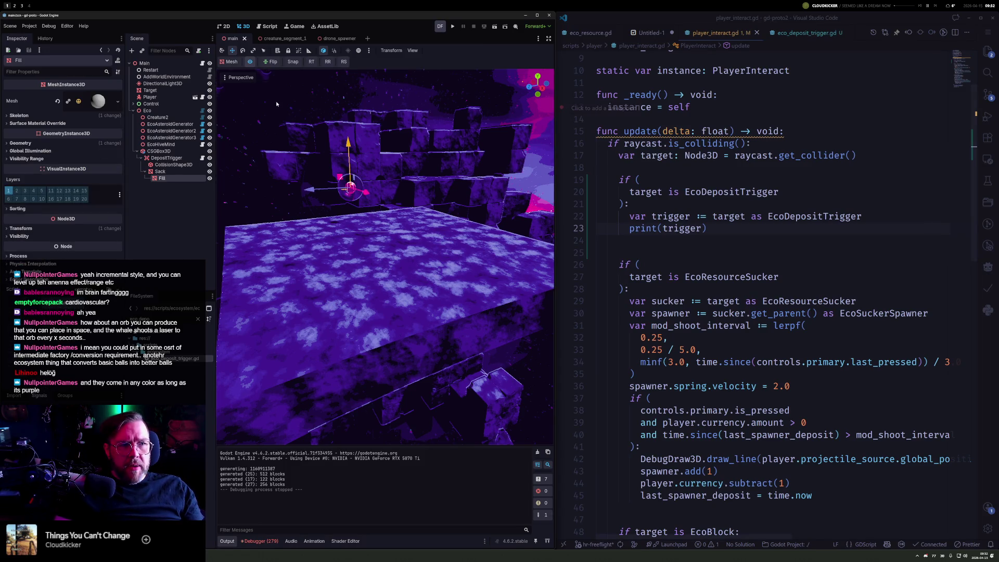
click(166, 157)
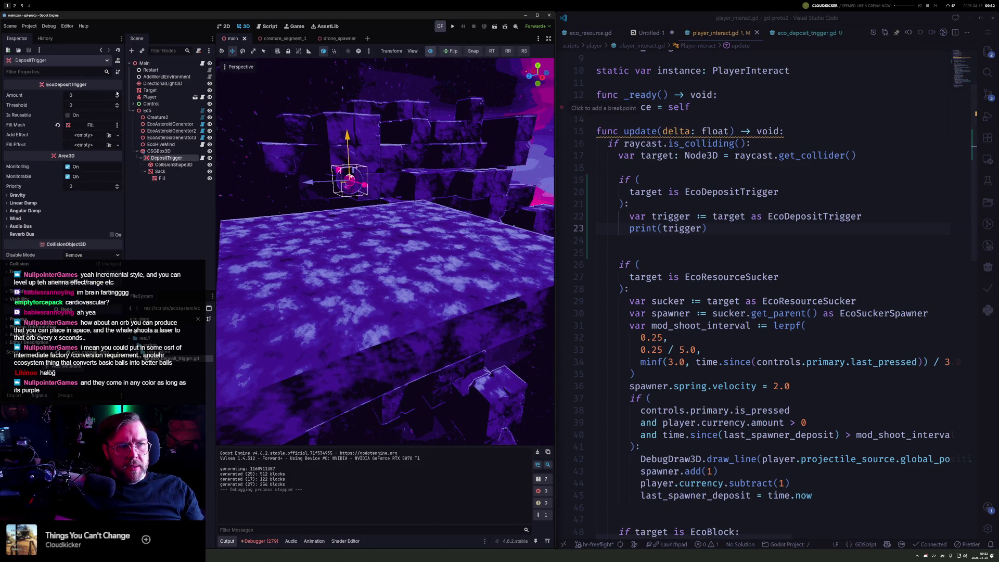
click(807, 33)
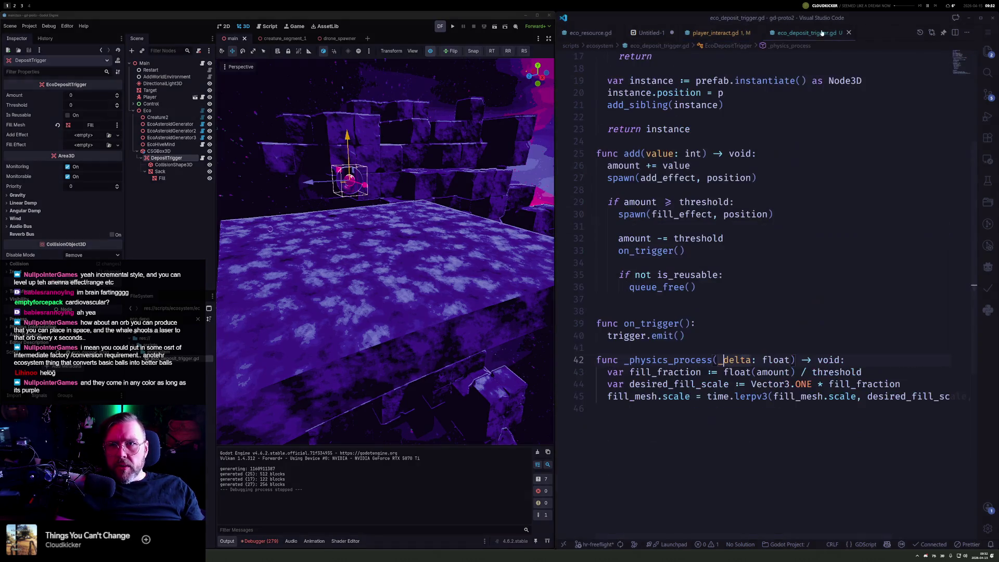
- Set the exported threshold default to 10, save, and run the project with F5
scroll(738, 56, up, 5)
click(763, 119)
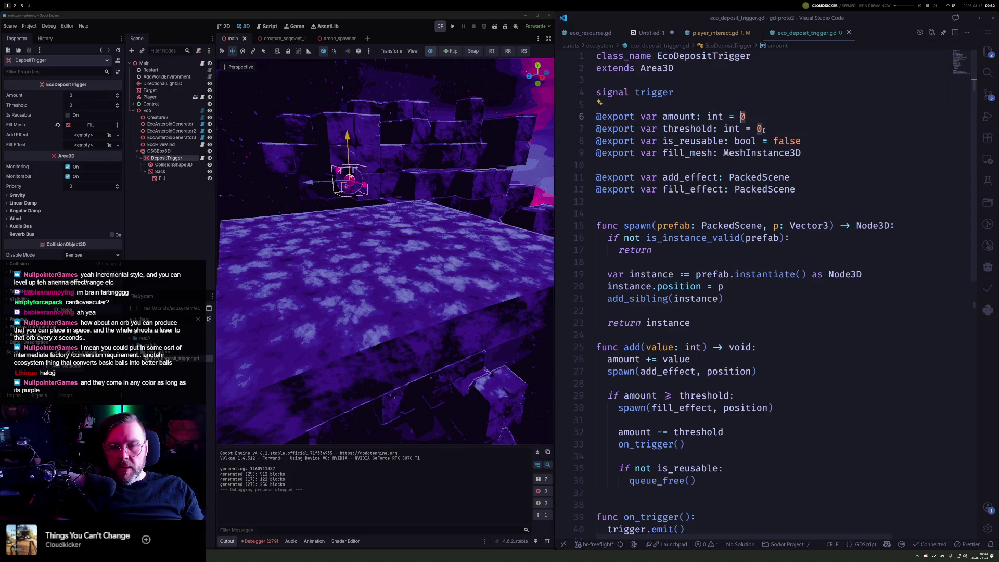
text(10)
key(ctrl+s)
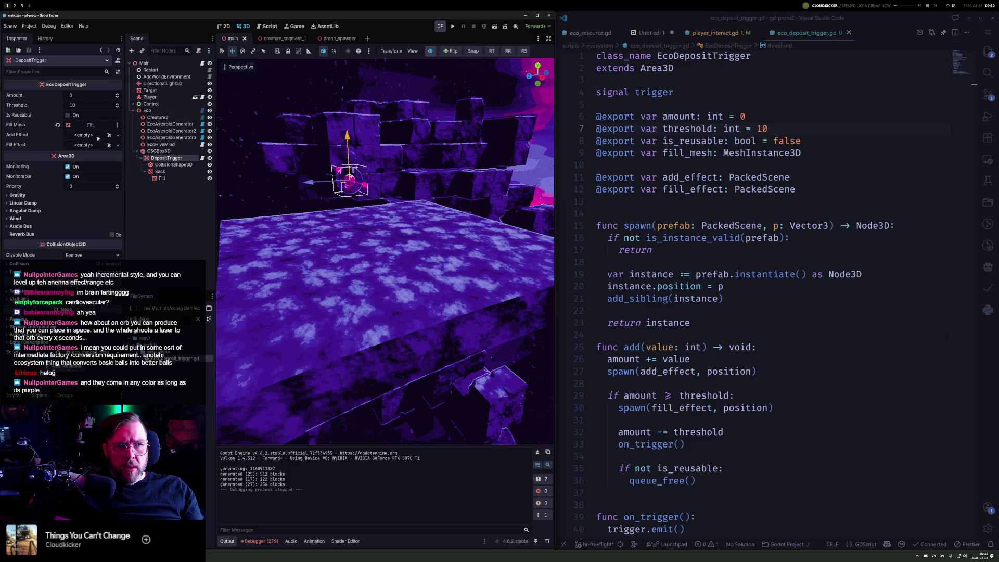
key(F5)
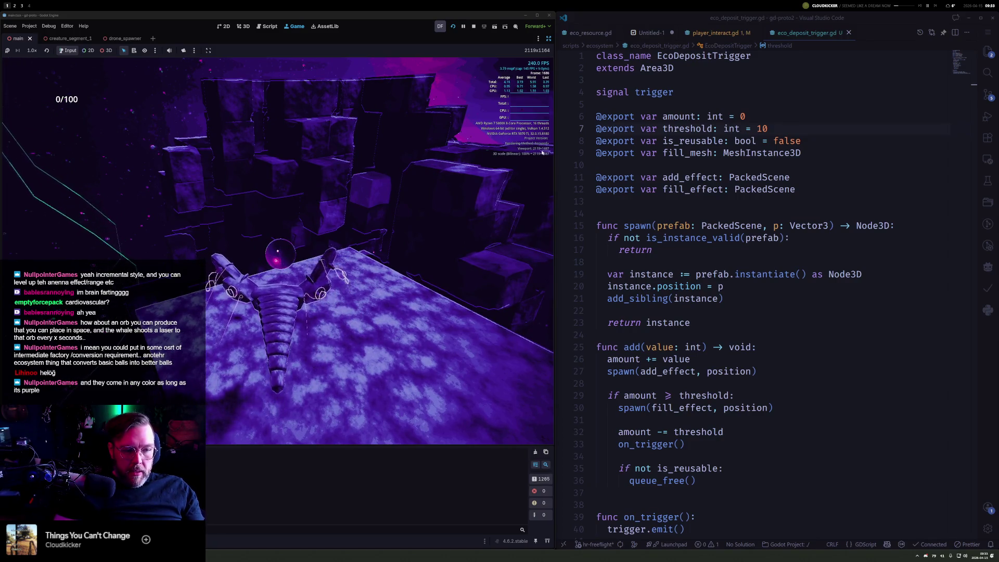
- In player_interact.gd, select the mod_shoot_interval lerpf statement below print(trigger)
click(709, 36)
click(779, 228)
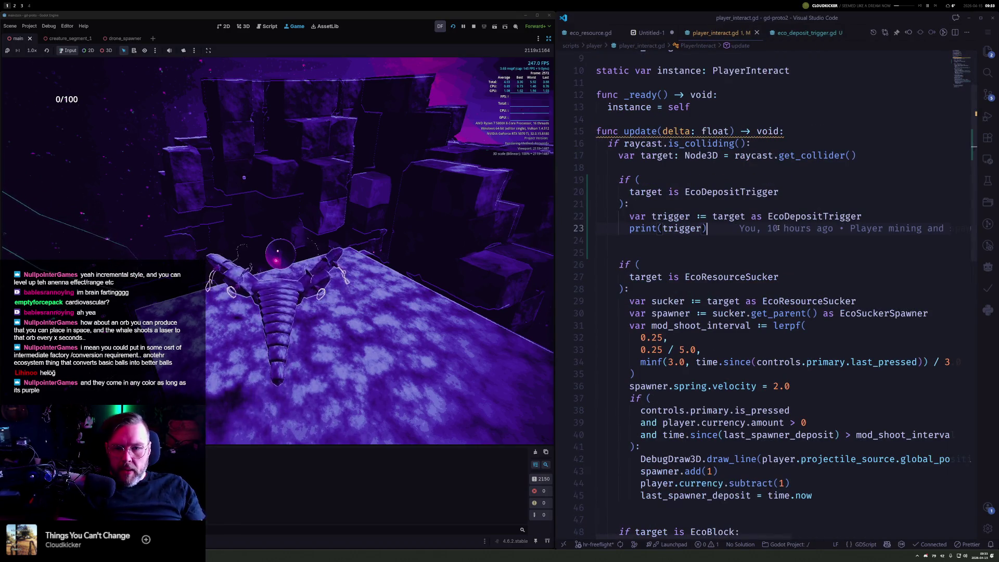
key(Down)
key(Down)
key(Down)
key(Down)
key(Home)
key(shift+Down)
key(shift+Down)
key(shift+Down)
key(shift+End)
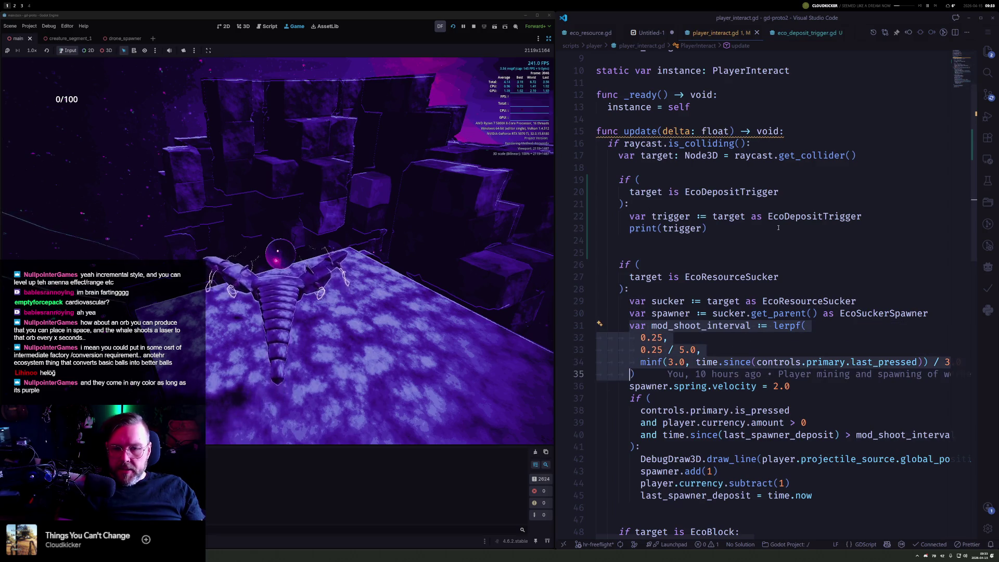
- Copy the lerpf statement and paste it over print(trigger) in the trigger branch
key(shift+Down)
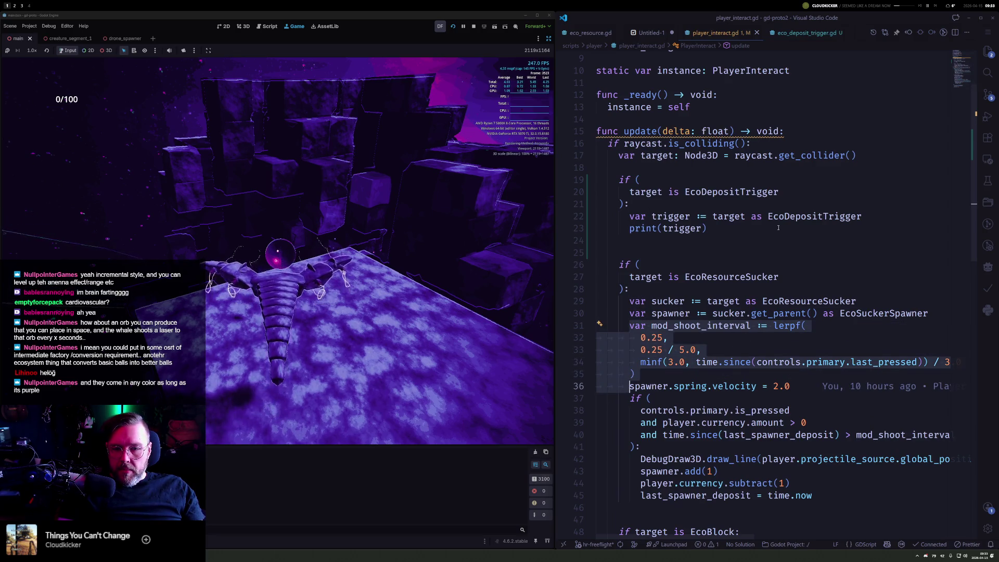
key(Up)
key(Up)
key(Up)
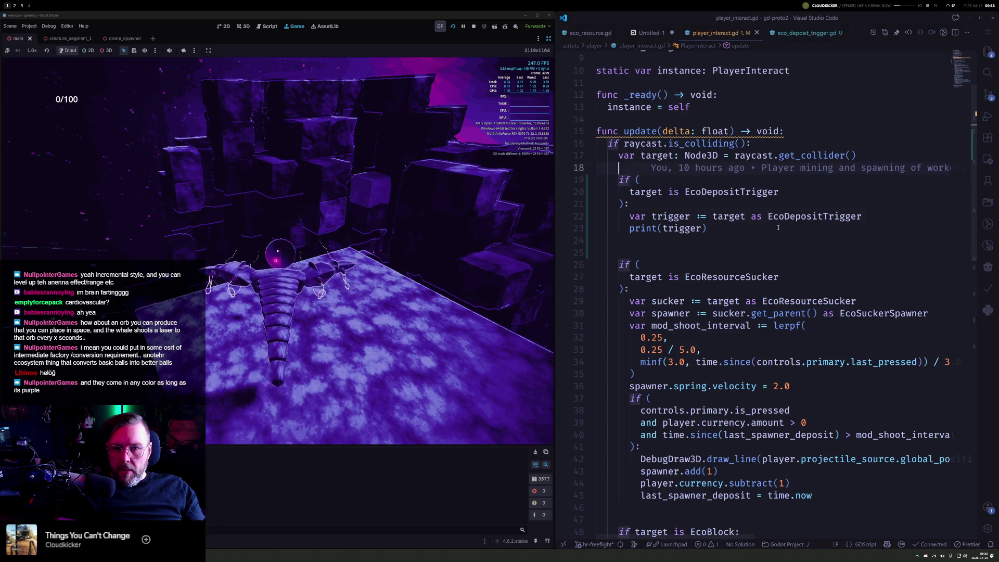
key(Down)
key(Down)
key(shift+End)
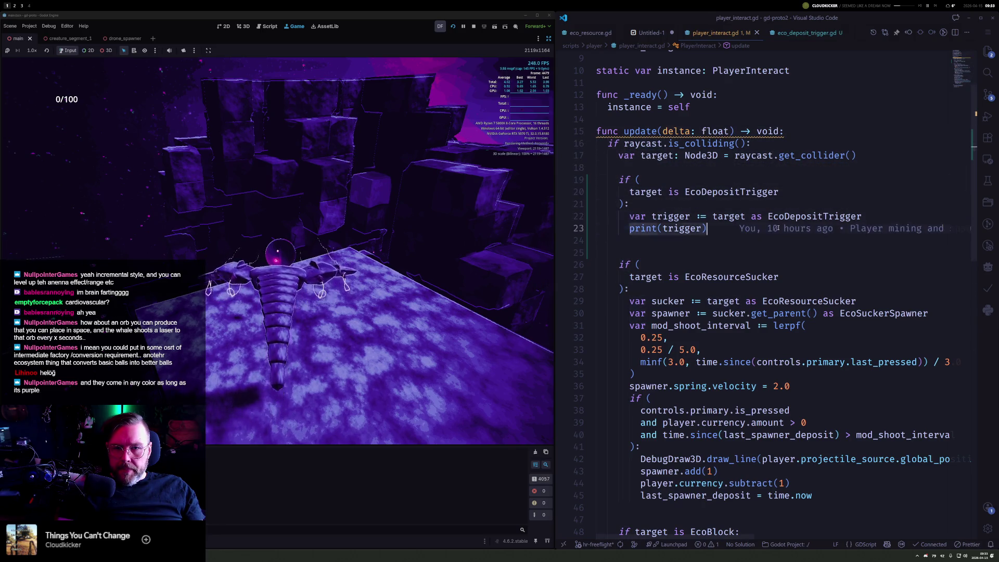
key(ctrl+v)
- Tidy the pasted lerpf block and add blank lines after it
key(Up)
key(Up)
key(Up)
key(Down)
key(Down)
key(Down)
key(Up)
key(Up)
key(End)
key(shift+Home)
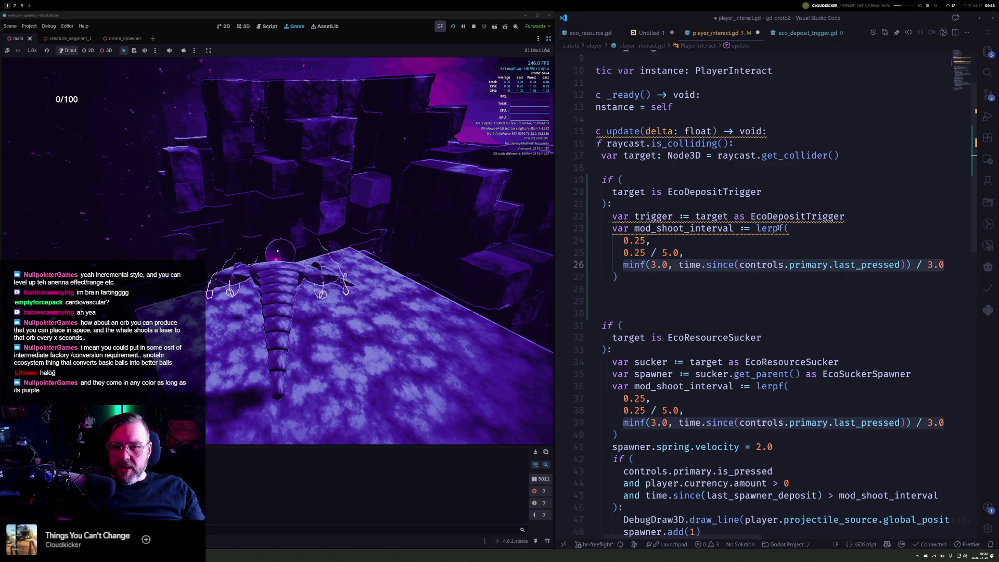
key(Down)
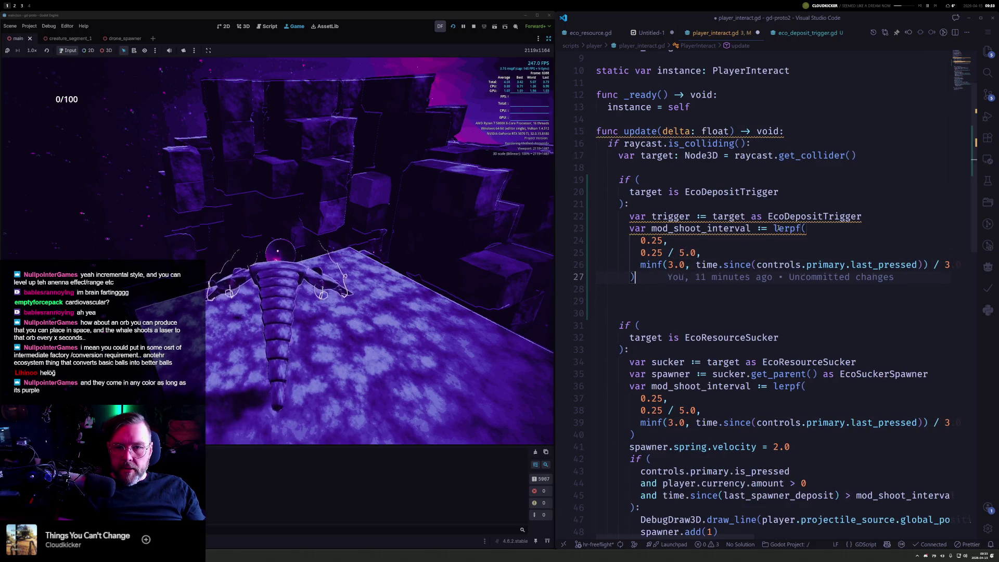
key(Return)
key(Up)
text(l)
key(Delete)
key(Return)
key(Up)
key(BackSpace)
key(Return)
key(Return)
- Copy the sucker's held-fire if-block into the trigger branch, changing spawner.add to trigger.add
scroll(729, 300, down, 4)
mouse_move(625, 339)
mouse_down()
mouse_move(661, 392)
mouse_move(652, 412)
mouse_move(829, 425)
mouse_up()
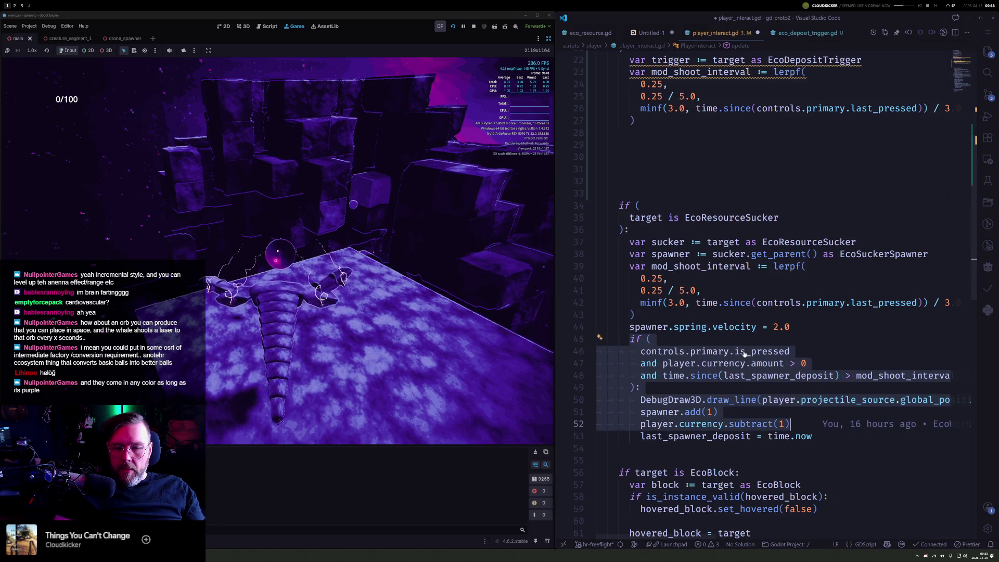
key(ctrl+c)
scroll(744, 354, up, 2)
click(627, 199)
key(ctrl+v)
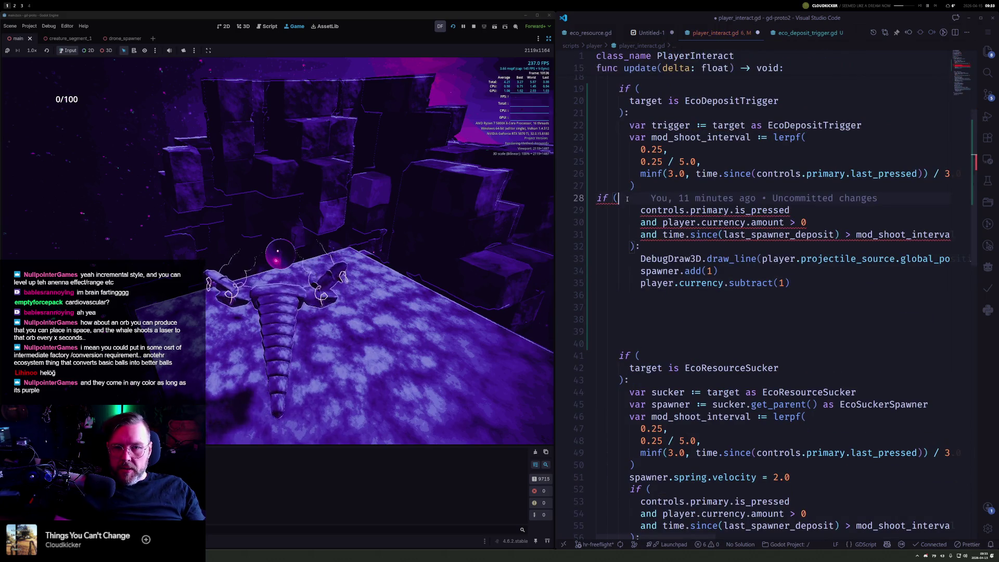
key(Home)
key(Tab)
key(Tab)
key(Tab)
key(Down)
key(Down)
key(Down)
key(ctrl+shift+Right)
text(trigger)
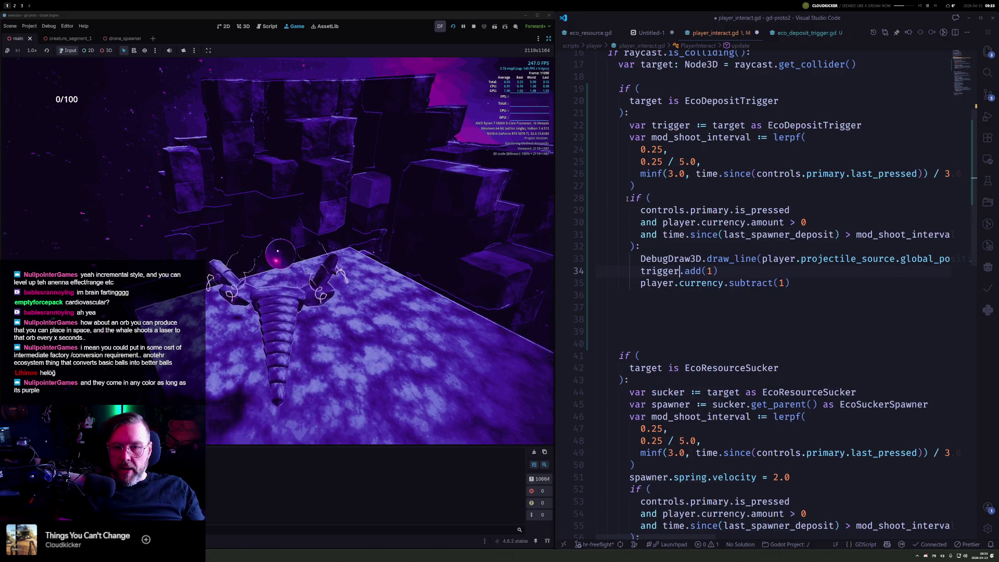
- Review the currency subtraction lines and save player_interact.gd
key(Down)
key(ctrl+Right)
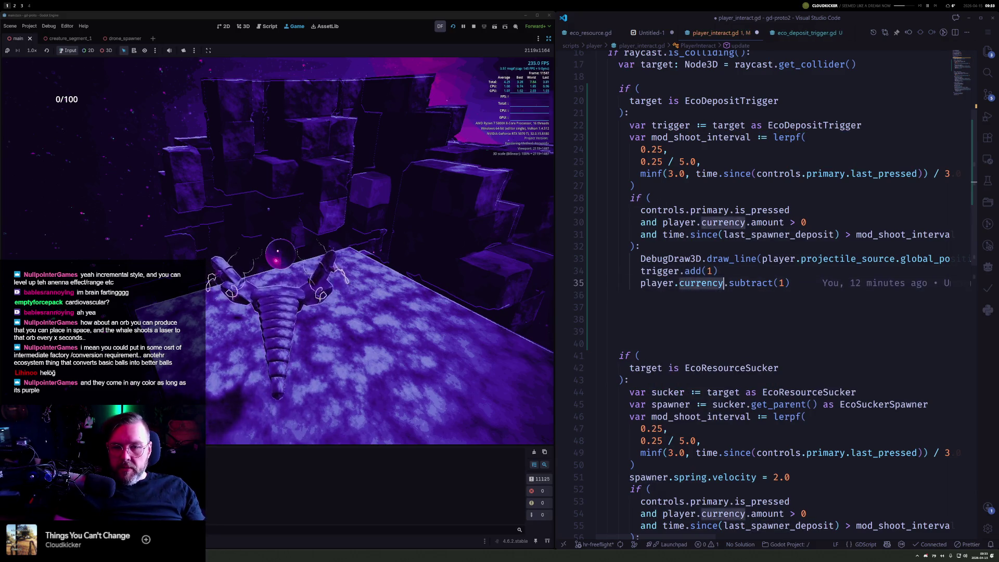
click(826, 219)
scroll(820, 250, up, 5)
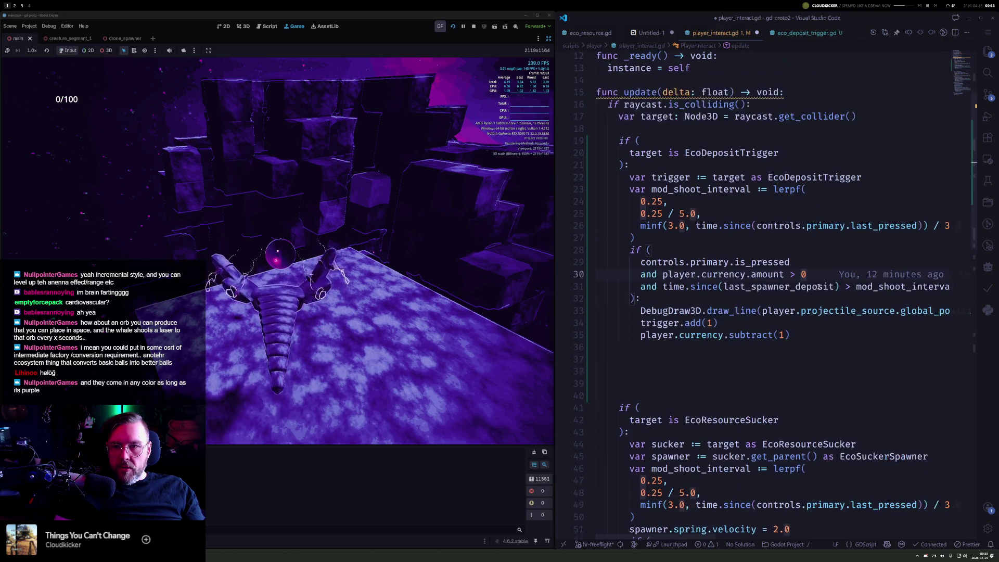
click(780, 319)
key(ctrl+s)
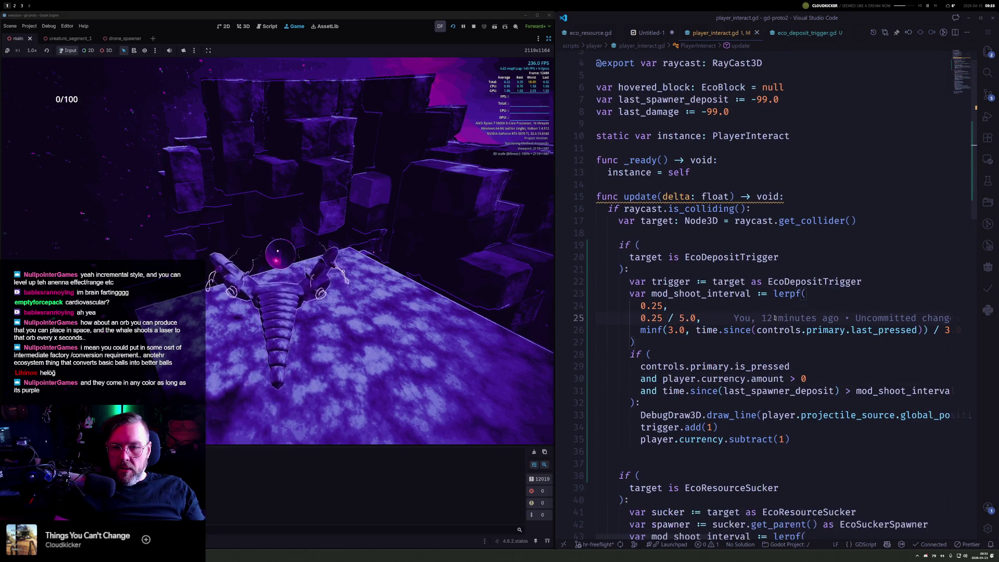
click(380, 250)
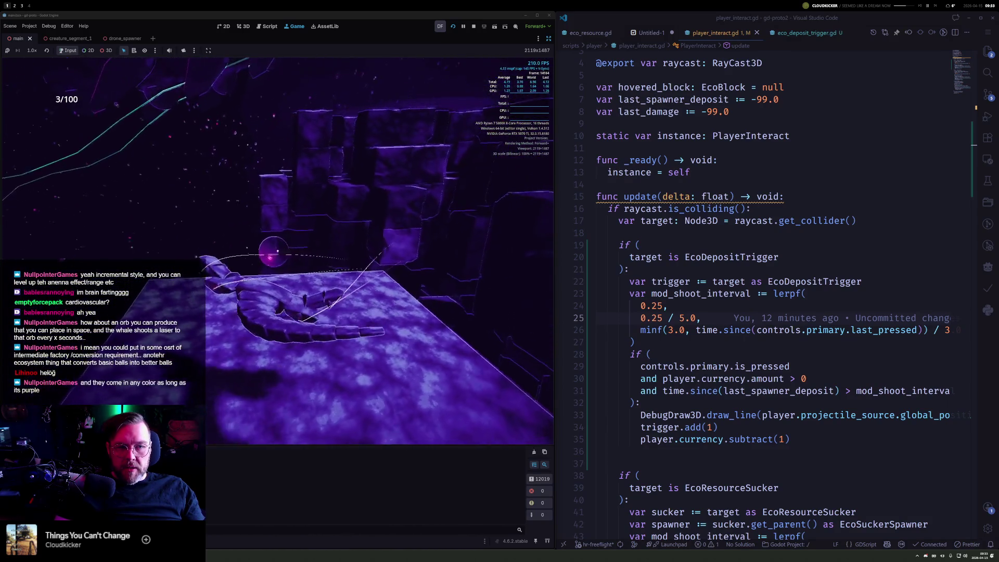
- Add 'last_spawner_deposit = time.now' after the currency subtraction, save, then play-test and stop with F8
click(745, 439)
key(End)
key(Return)
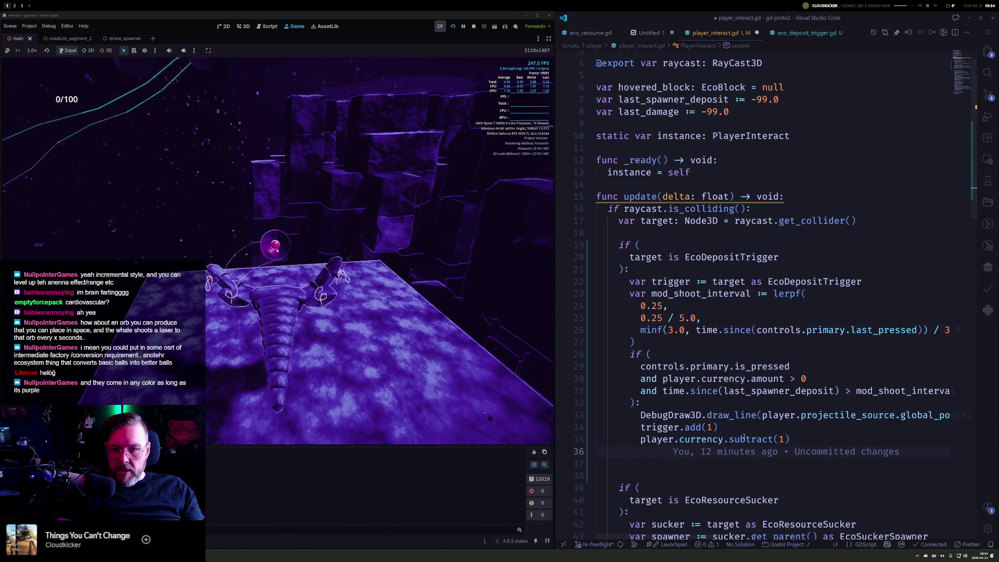
text(last_spawner_deposit = time.now)
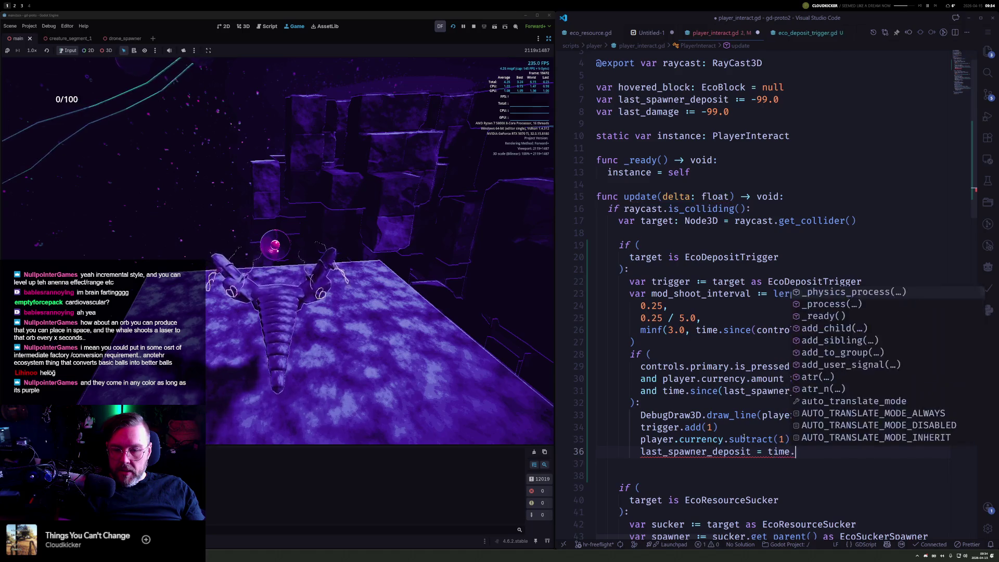
key(ctrl+s)
key(Escape)
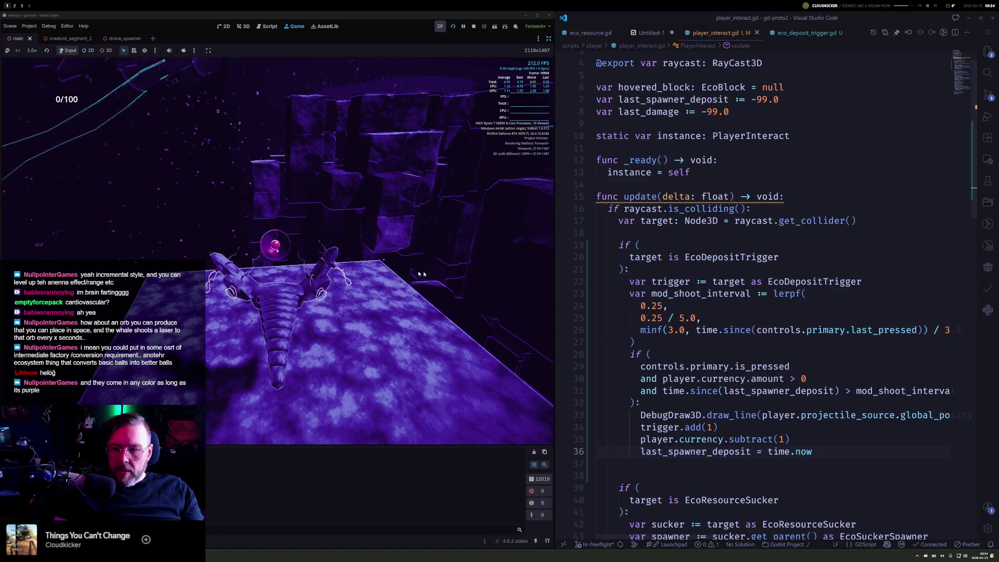
click(437, 276)
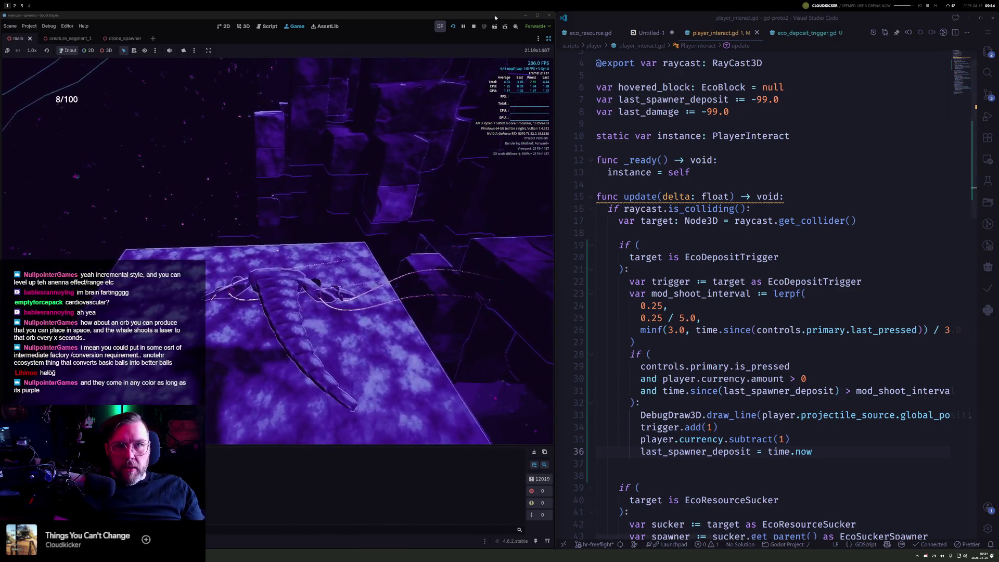
key(F8)
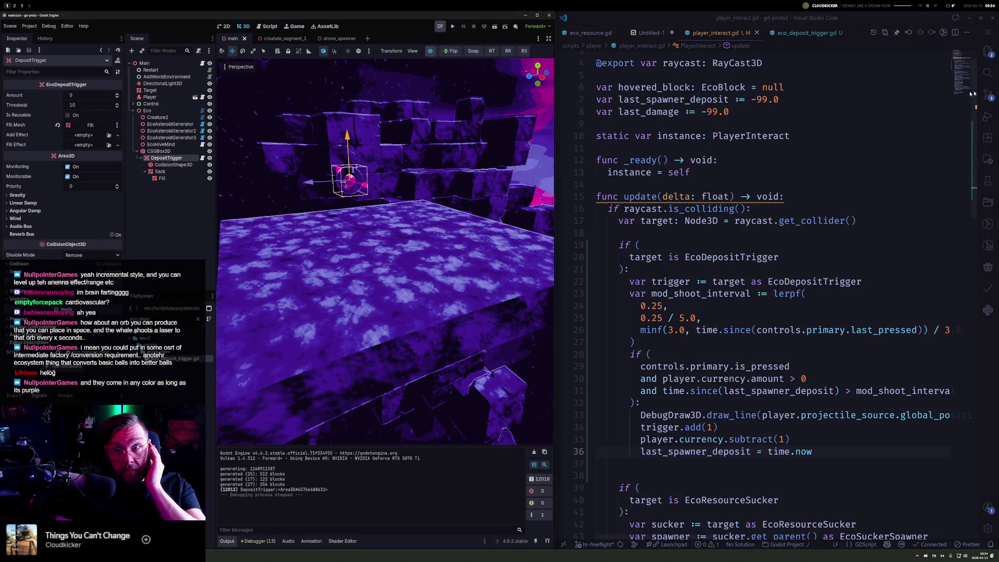
- Create an 'interaction' folder under scripts/ecosystem
click(987, 52)
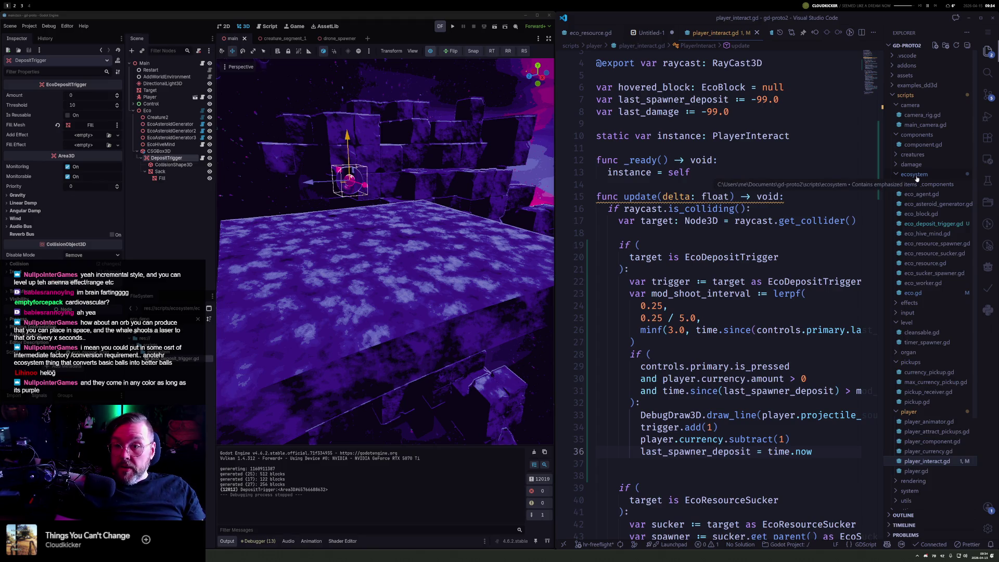
right_click(917, 178)
click(858, 187)
key(Escape)
right_click(917, 174)
click(849, 171)
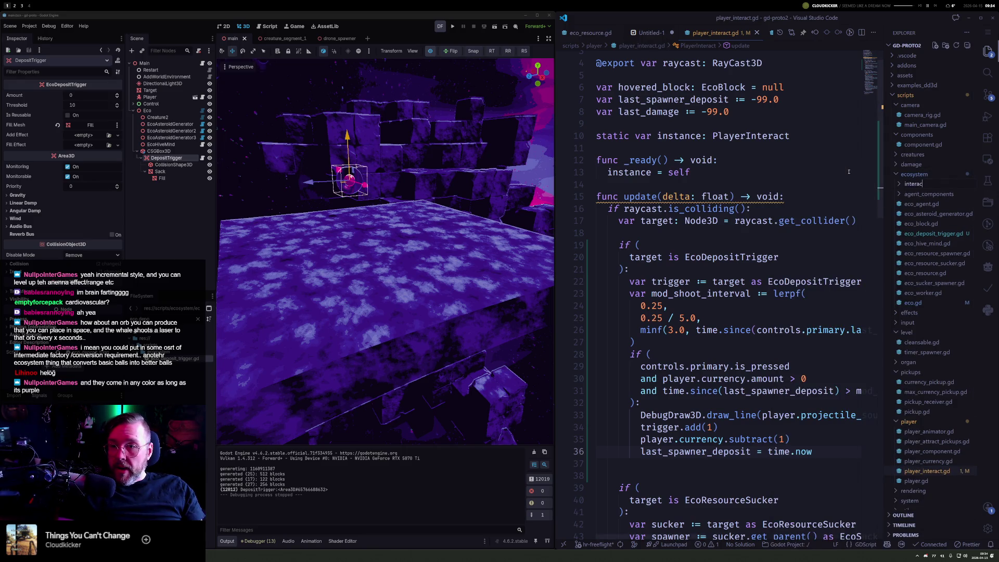
key(Return)
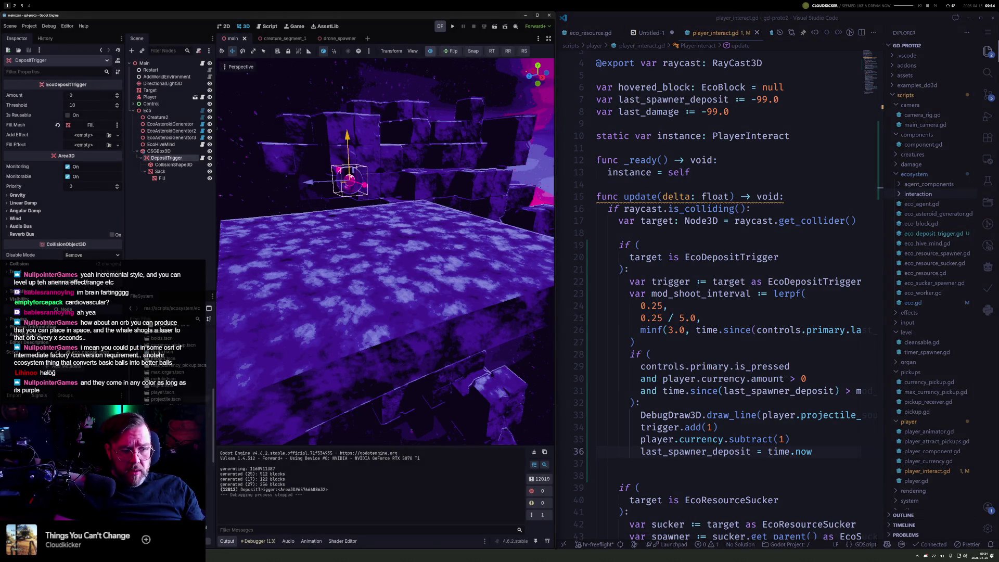
- Move eco_deposit_trigger.gd into interaction and start a new file there named eco_deposit_effect.gd
drag(177, 379, 159, 345)
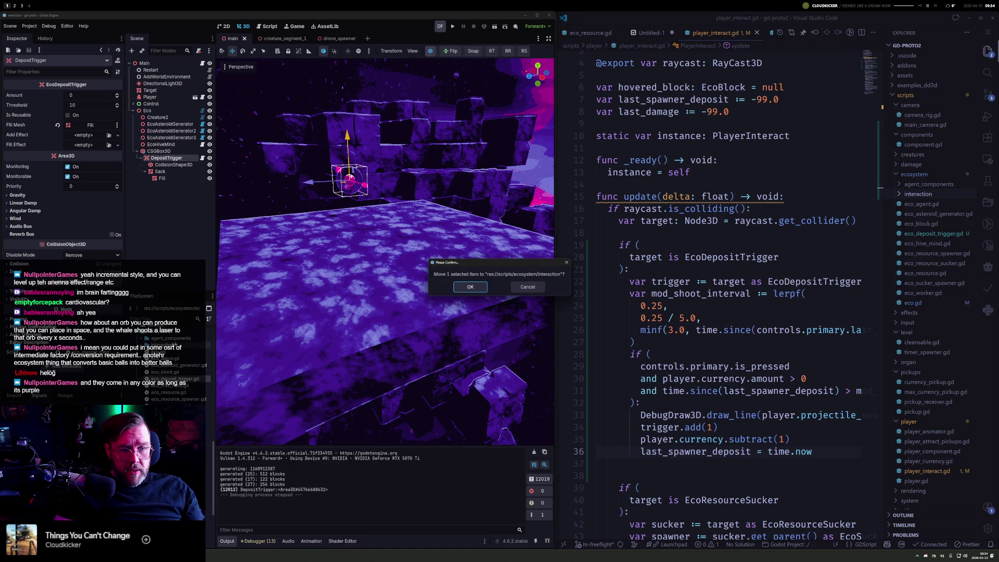
click(469, 288)
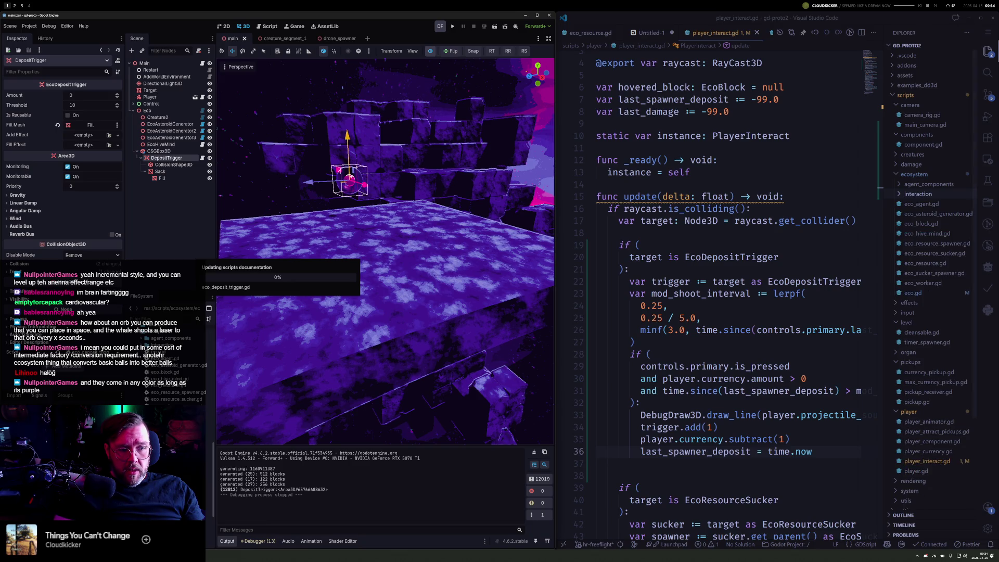
click(918, 194)
right_click(919, 194)
click(843, 163)
text(eco_deposit_effect.g)
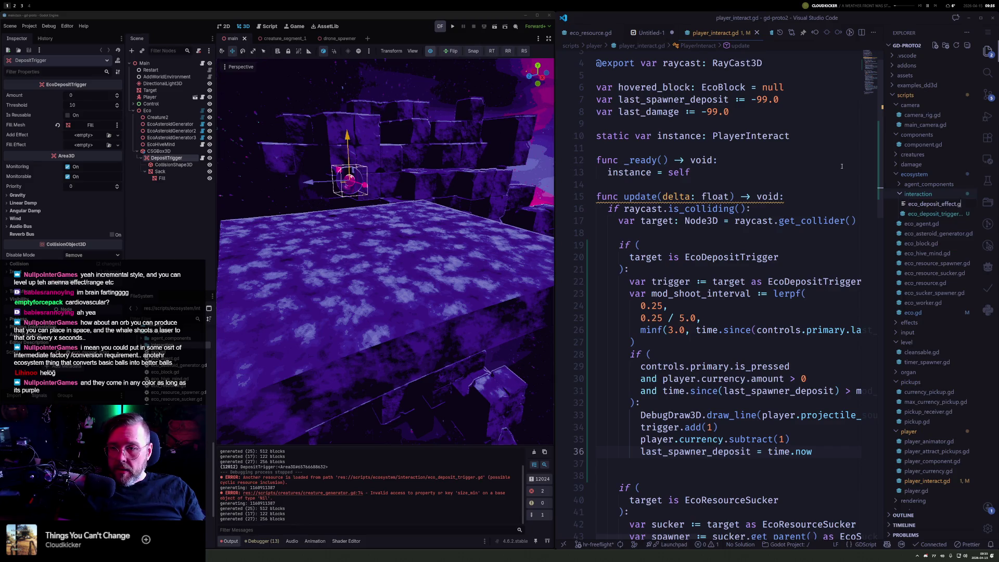
- Create eco_deposit_effect.gd with a _ready() declaring 'var trigger := get_parent() as EcoDepositTrigger'
text(d)
key(Return)
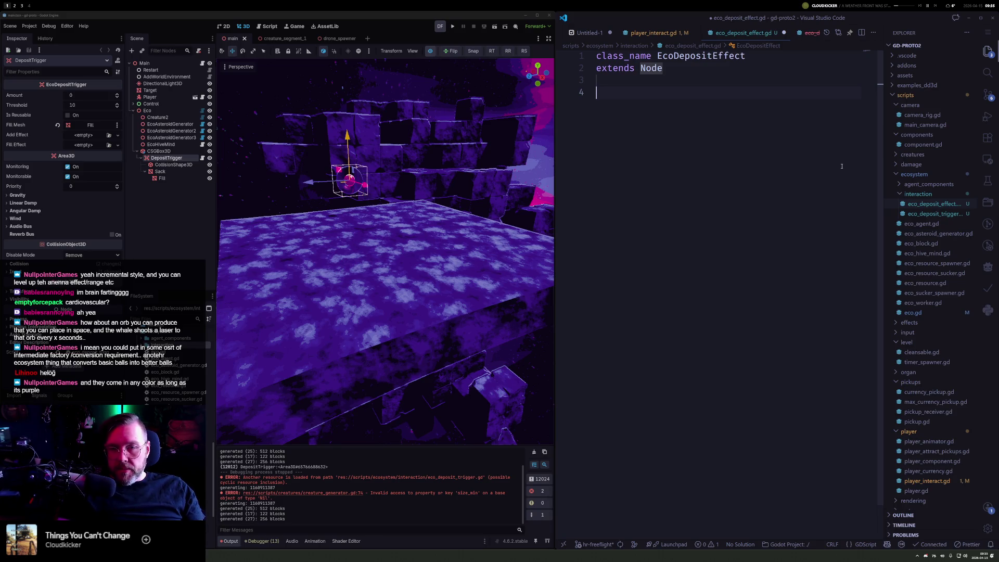
text(export)
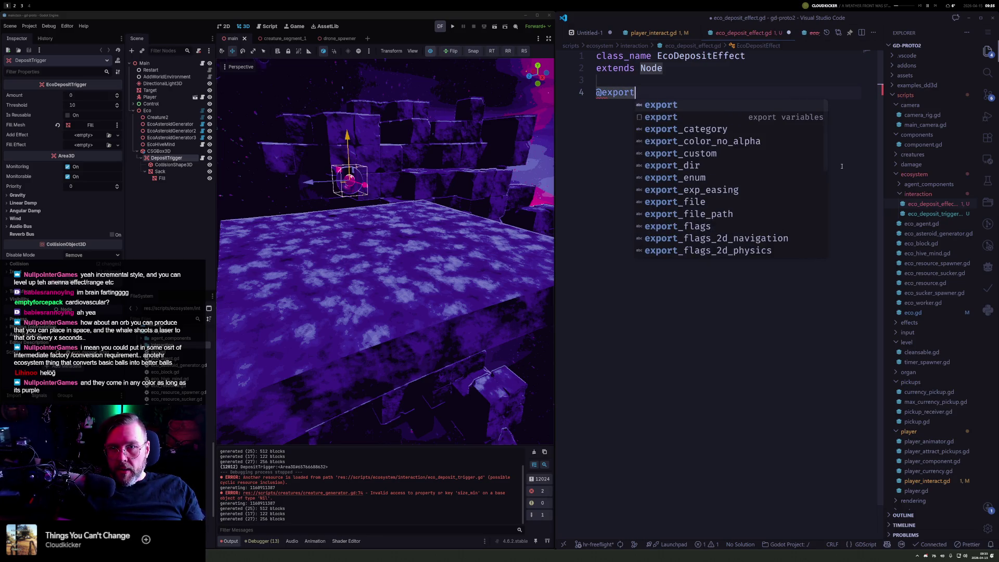
key(Escape)
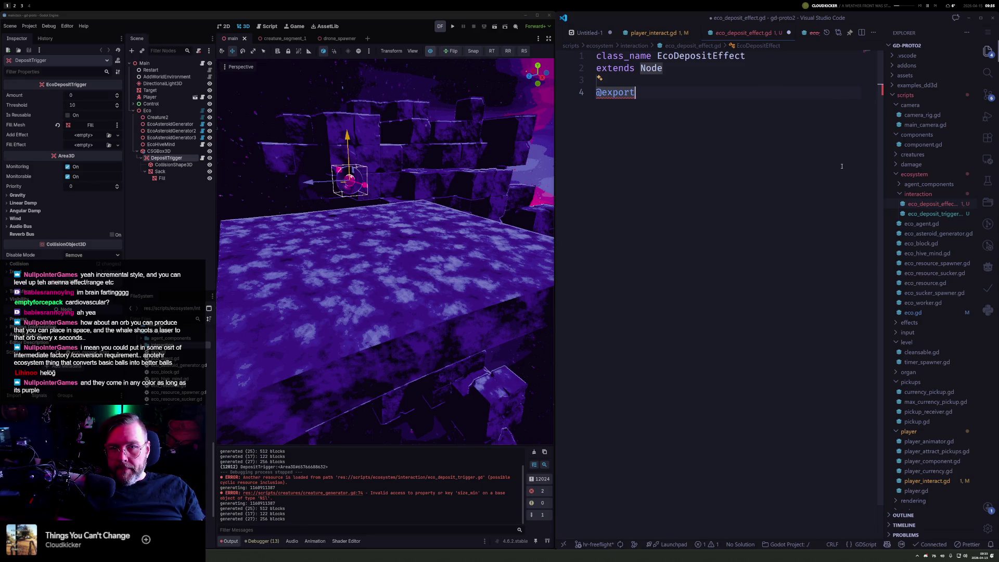
key(shift+Home)
key(BackSpace)
text(func _re)
key(Return)
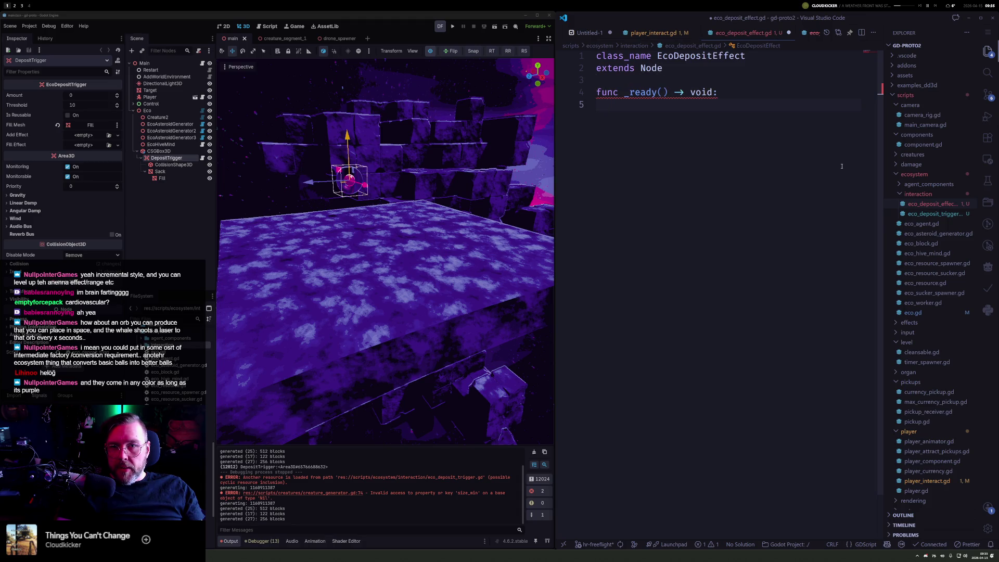
text(get_parent() as )
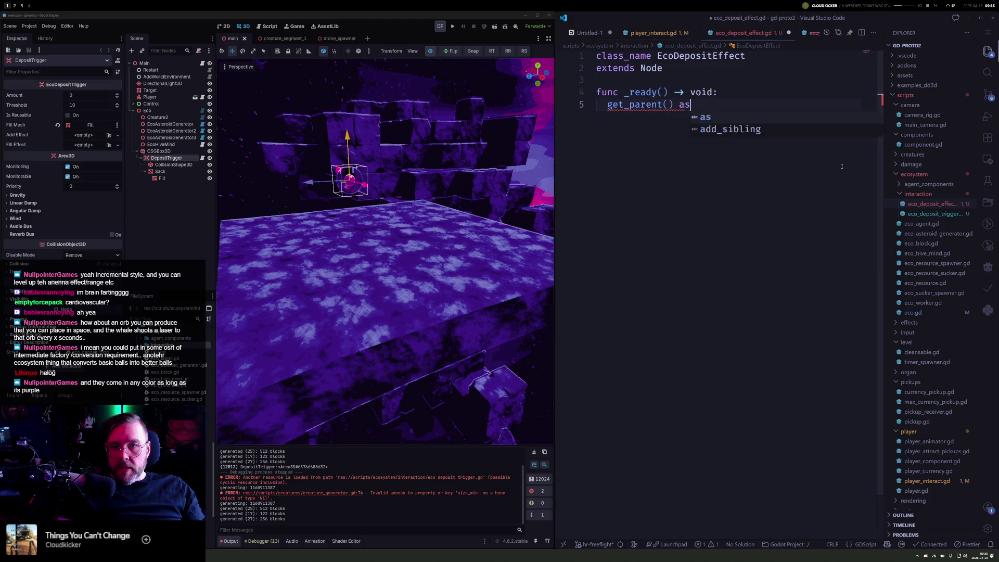
text(EcoD)
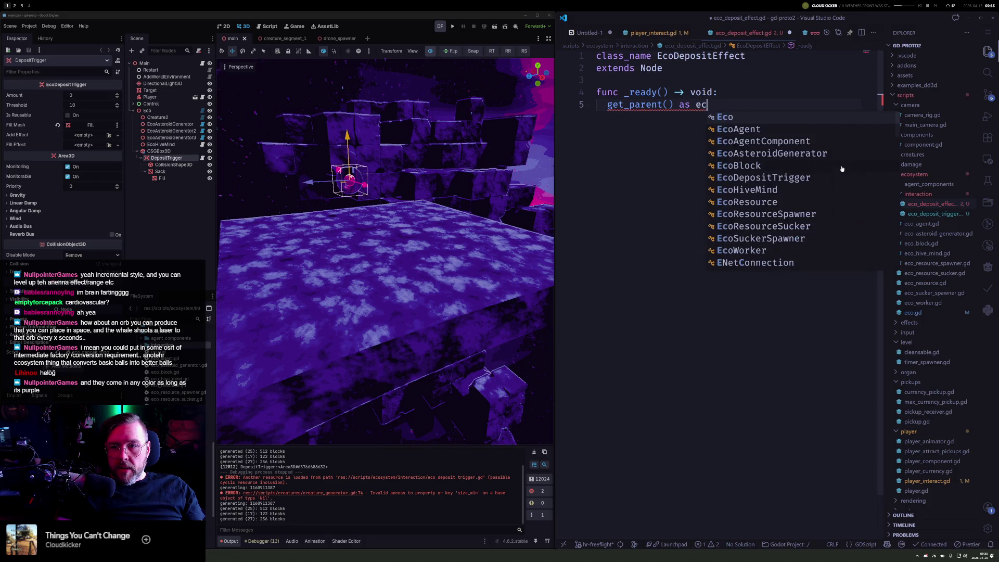
key(Return)
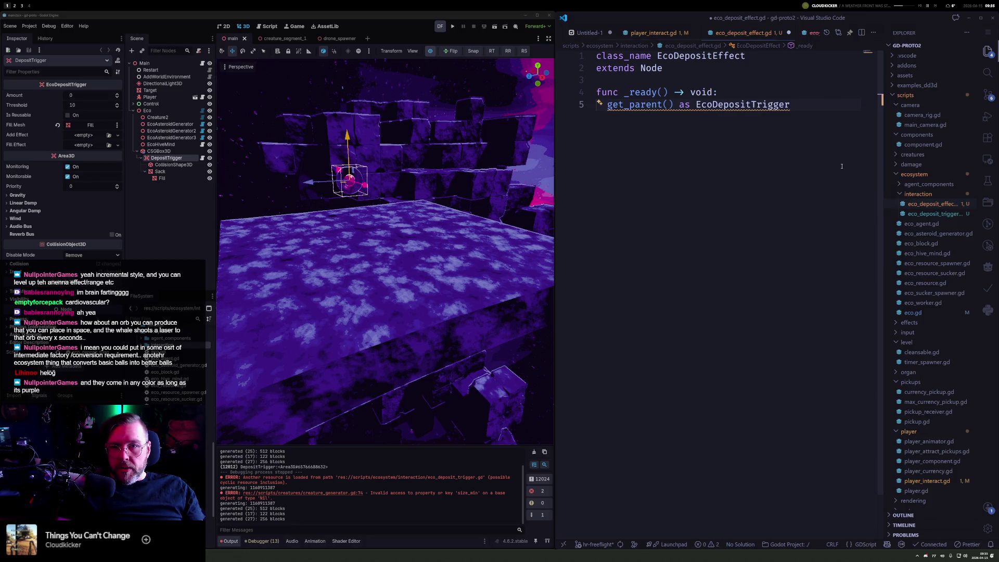
key(Home)
text(var trigger )
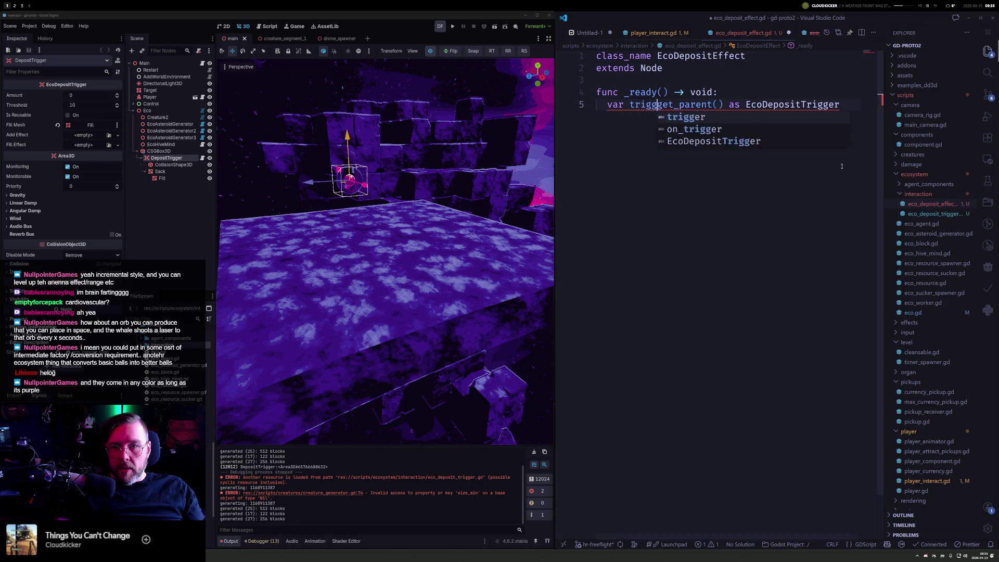
text(:=)
key(ctrl+s)
- Connect trigger.trigger to on_trigger and add an on_trigger() stub containing pass, then save
key(End)
key(Return)
text(trigger)
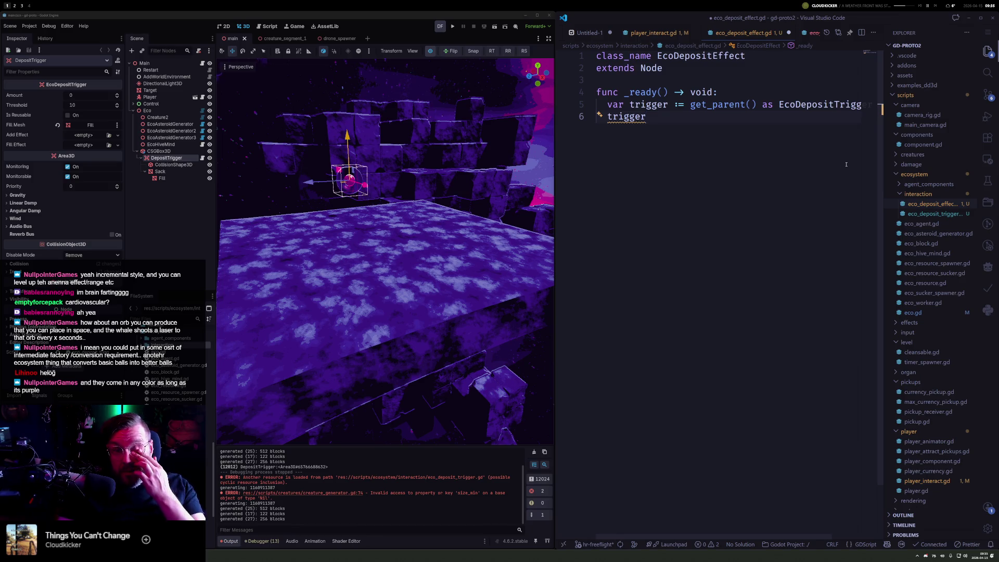
text(.)
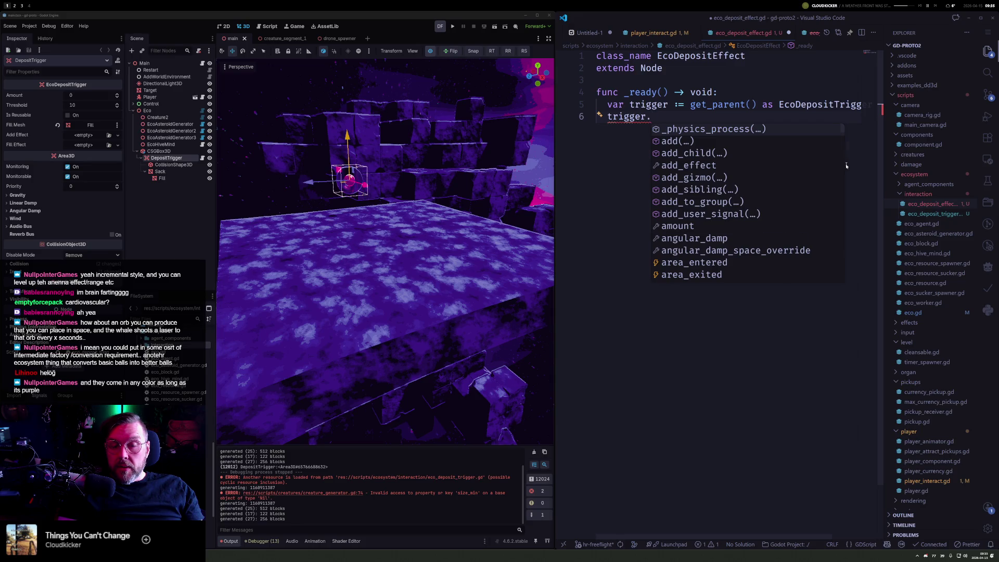
text(tri)
key(Return)
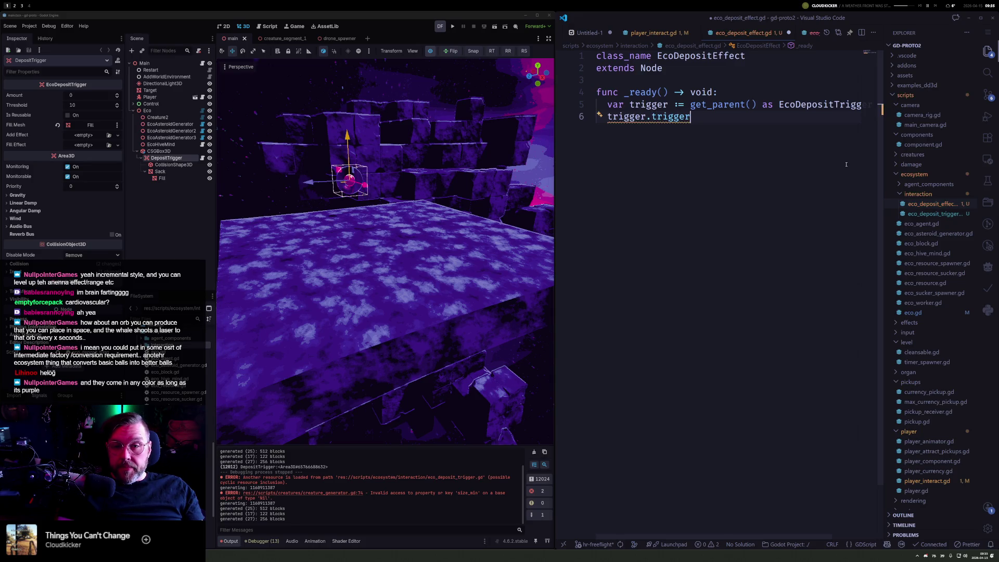
text(.connect(on_t)
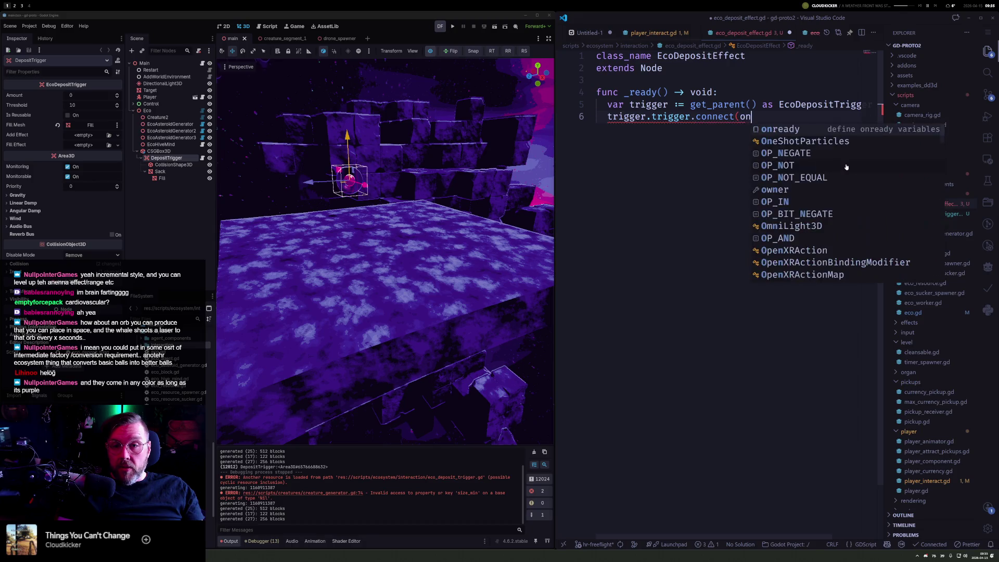
text(rigger)  )
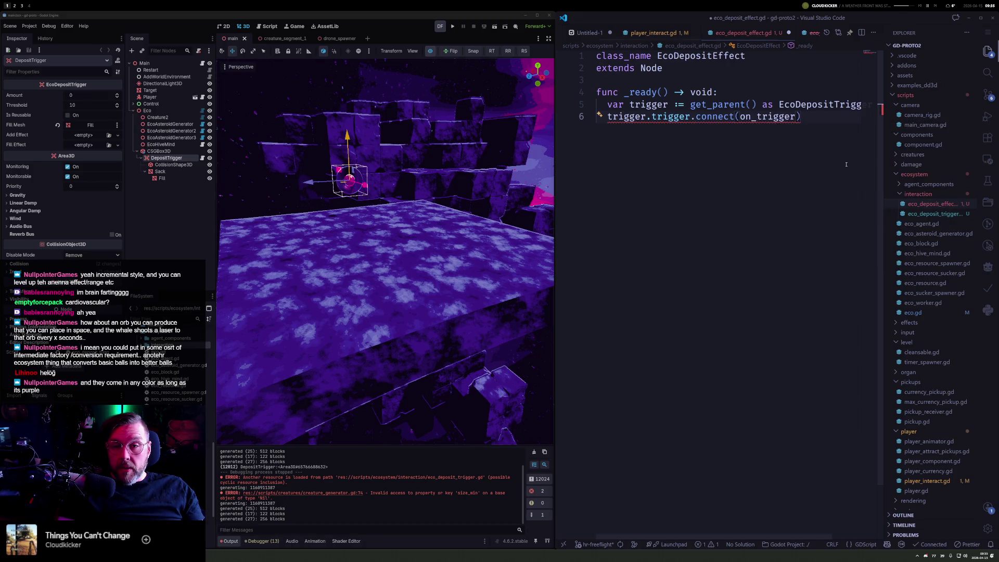
text(func on_trigg)
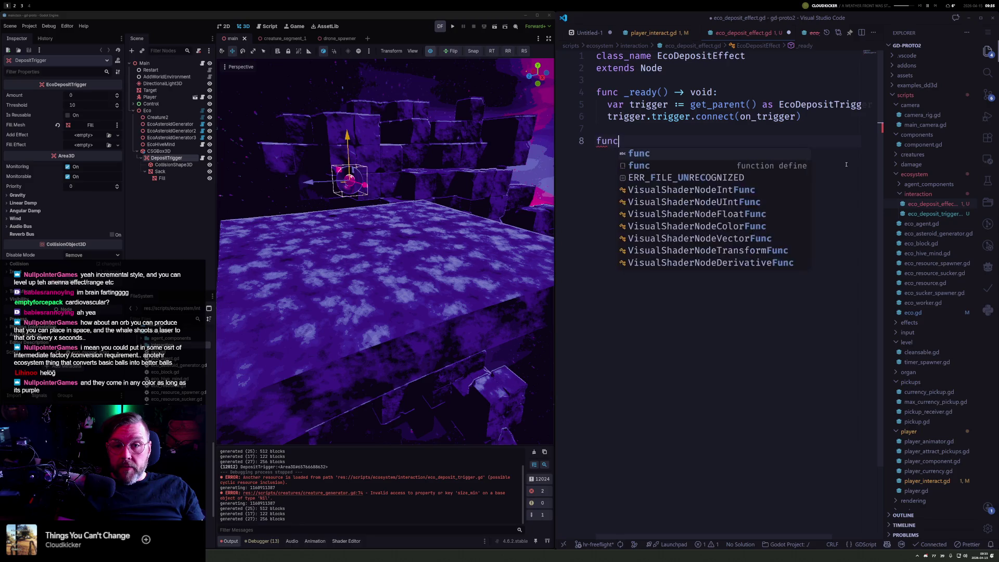
text(er():)
key(Return)
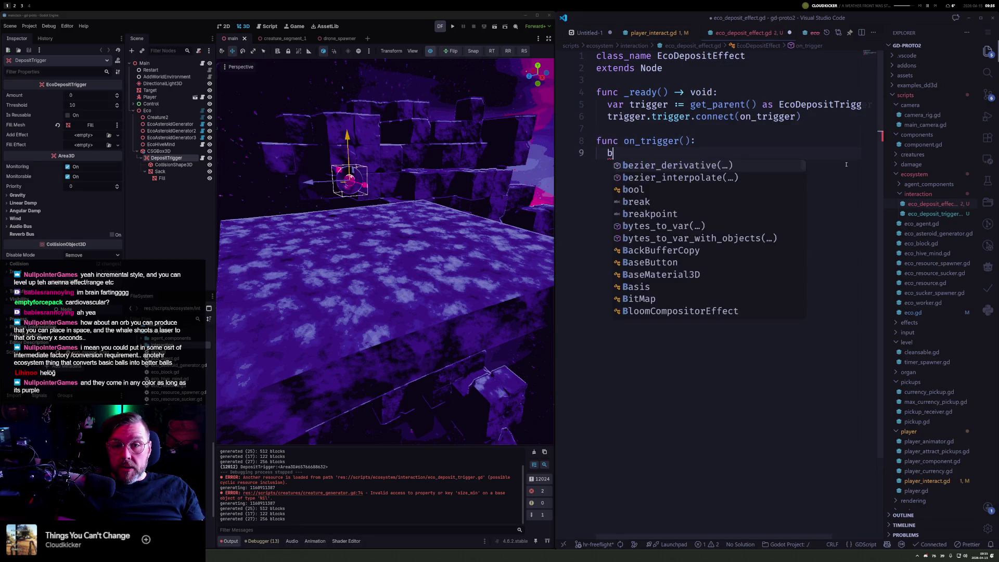
text(pass)
key(ctrl+s)
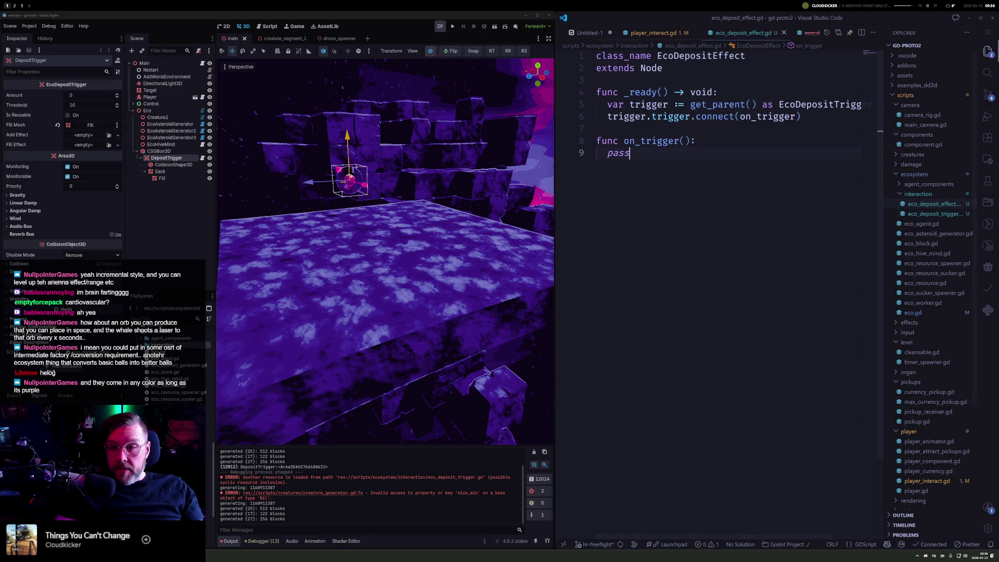
- Start a new file in the interaction folder named eco_deposit_effect_spawn.gd
right_click(931, 204)
click(856, 164)
text(eco_deposit_effect_spaw)
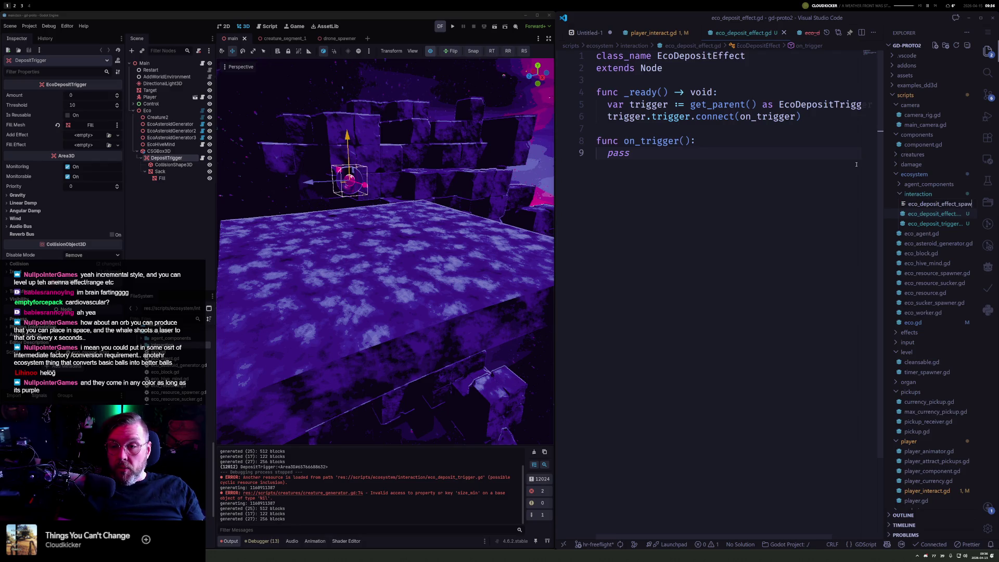
- Name the new file eco_deposit_effect_spawn.gd and make it extend EcoDepositEffect
text(.gd)
key(Return)
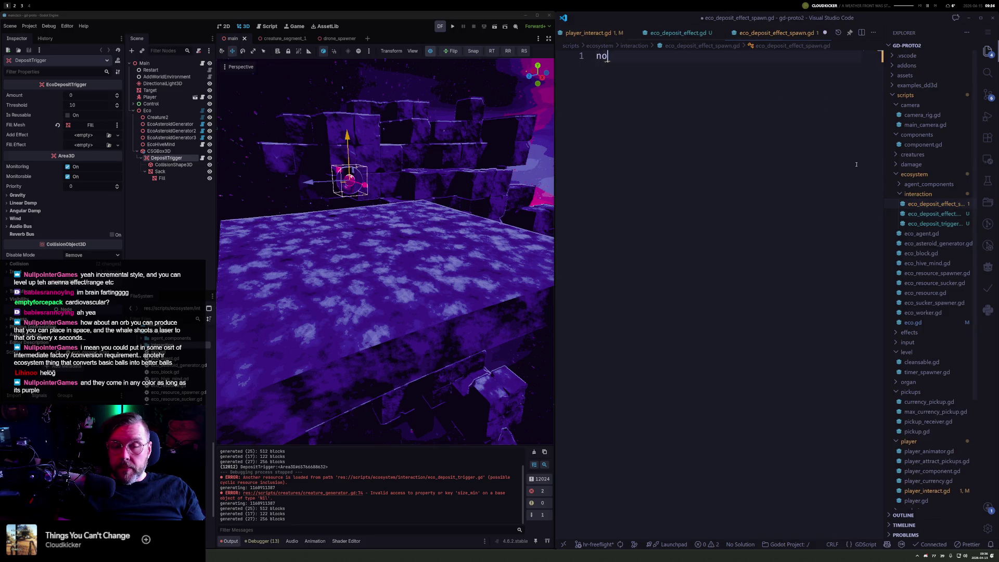
text(Exo)
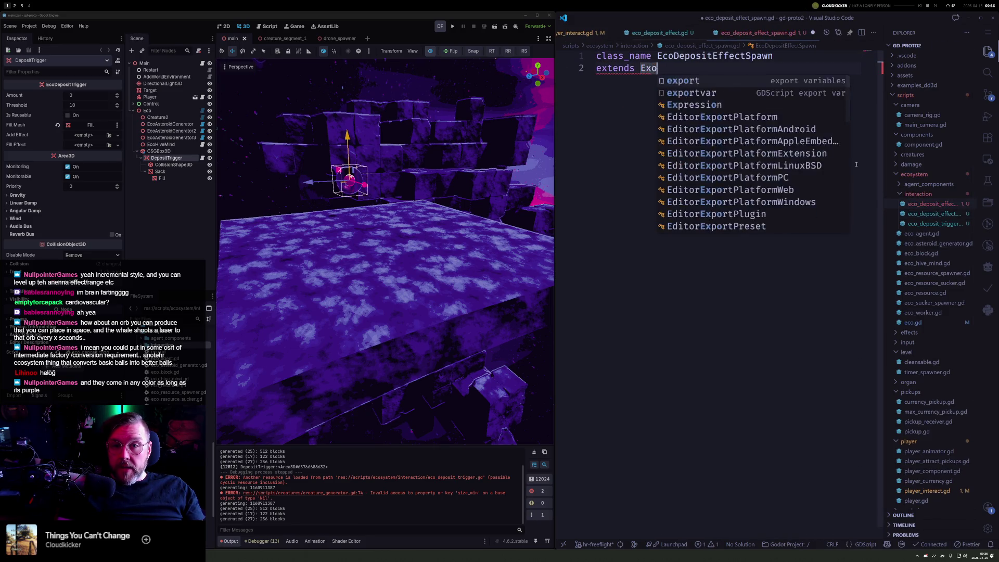
key(BackSpace)
text(dep)
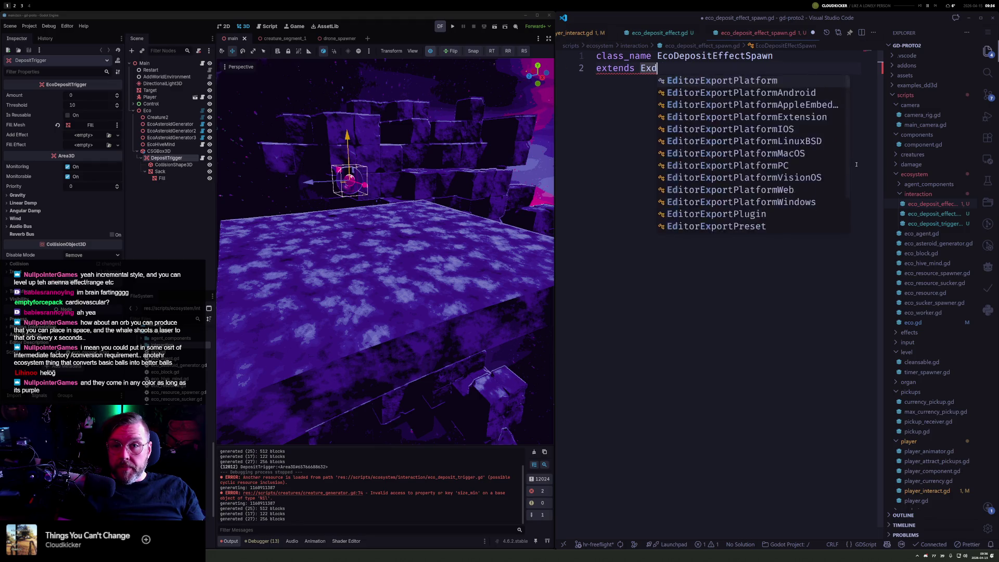
key(ctrl+shift+Left)
text(Ecode)
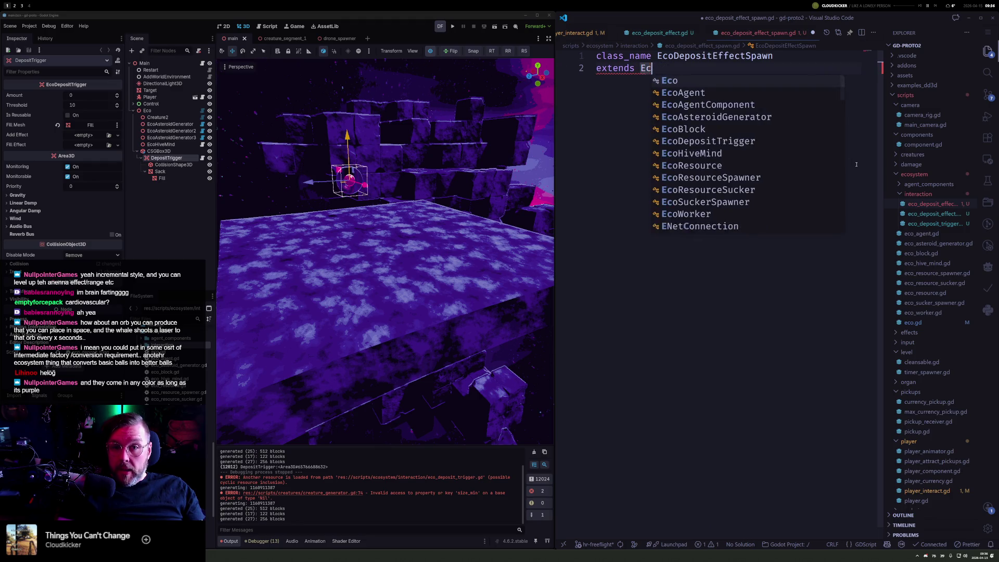
text(po)
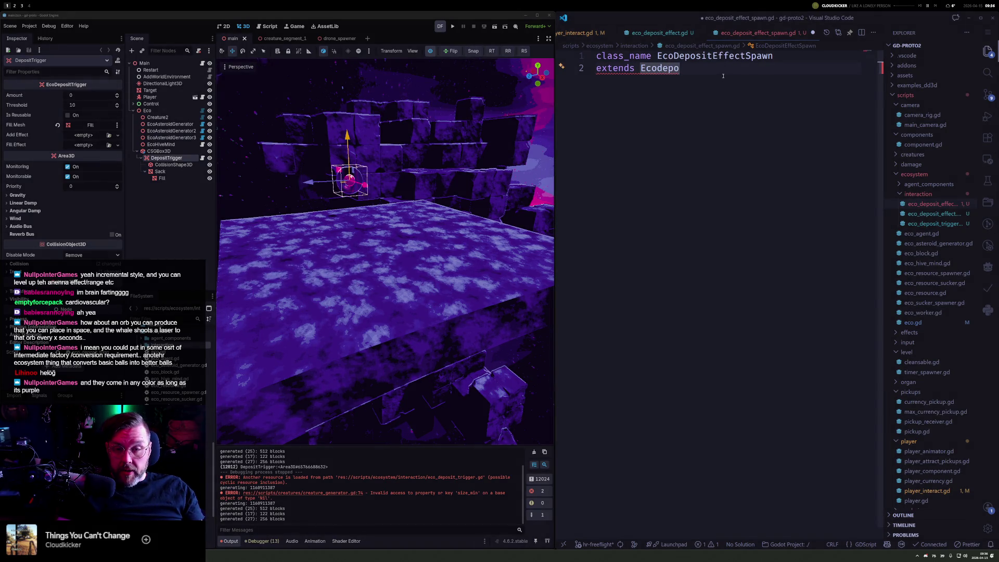
key(BackSpace)
key(BackSpace)
key(BackSpace)
text(dep)
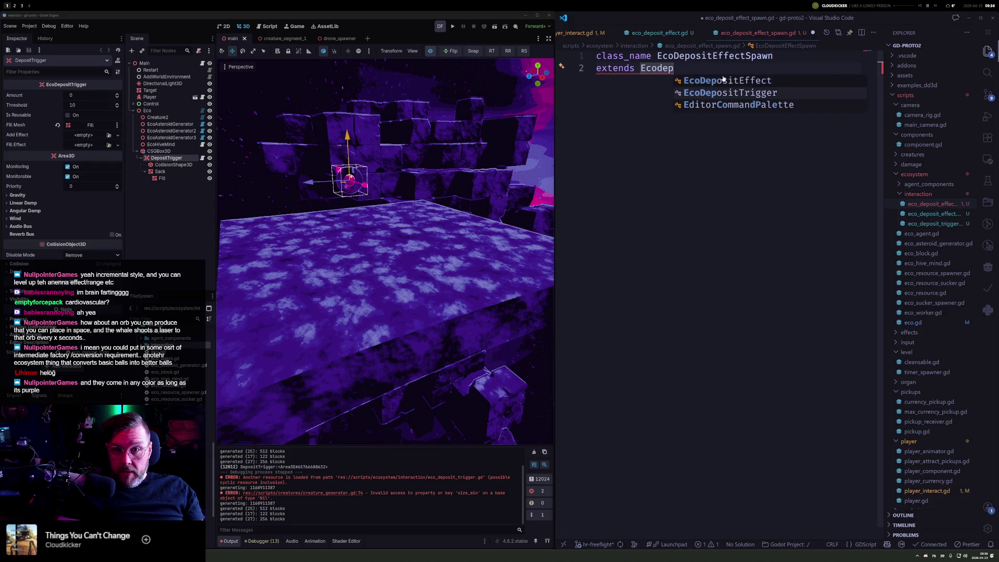
click(723, 80)
key(Return)
key(Return)
text(func on)
key(Return)
key(Return)
key(Up)
key(Up)
key(Return)
key(Return)
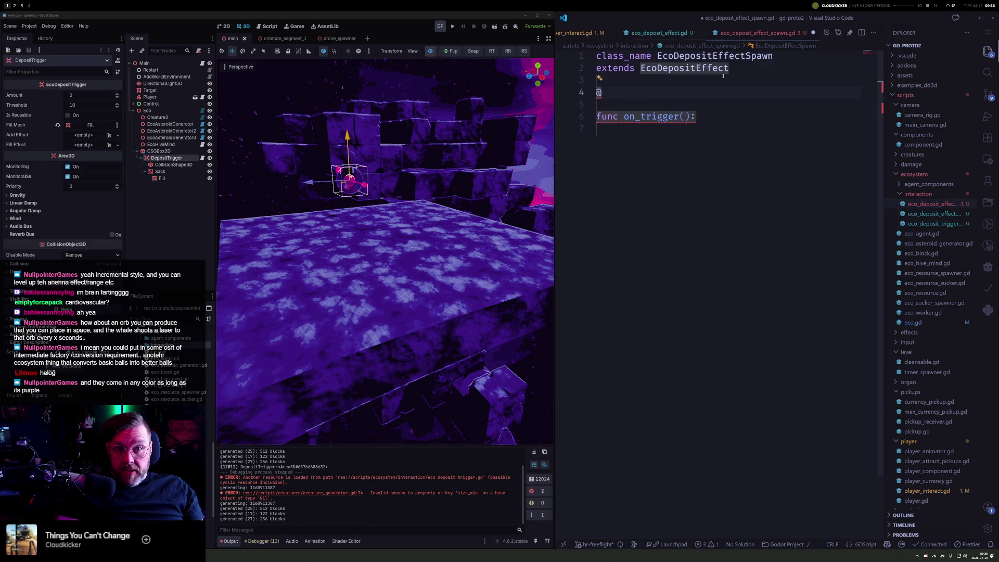
text(export var)
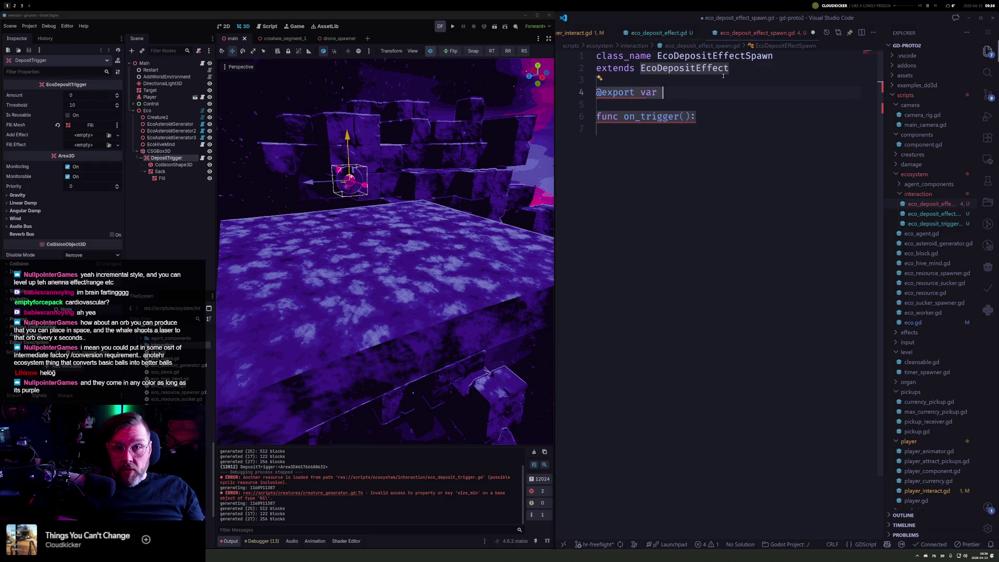
text(agb)
key(BackSpace)
text(:)
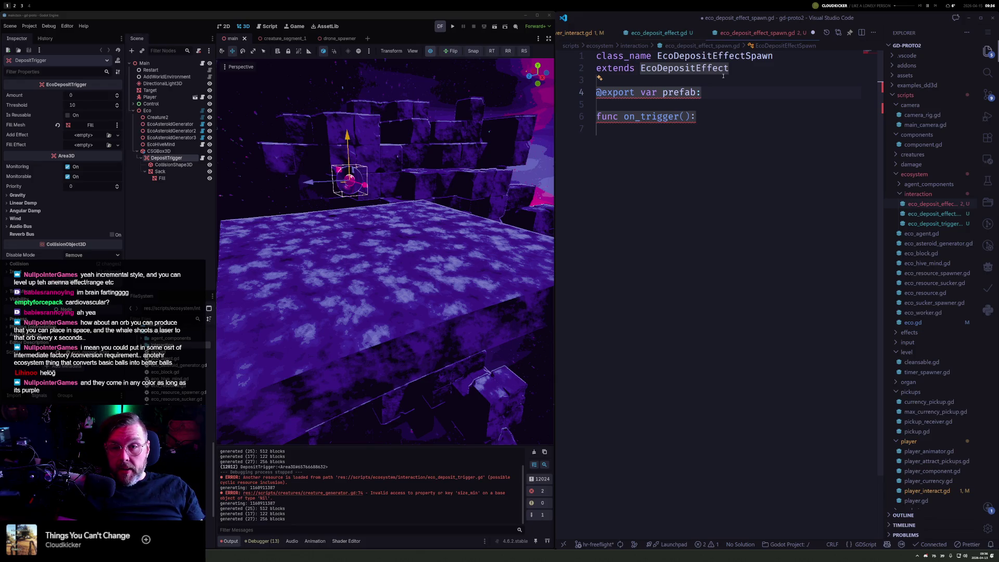
text(Packedds)
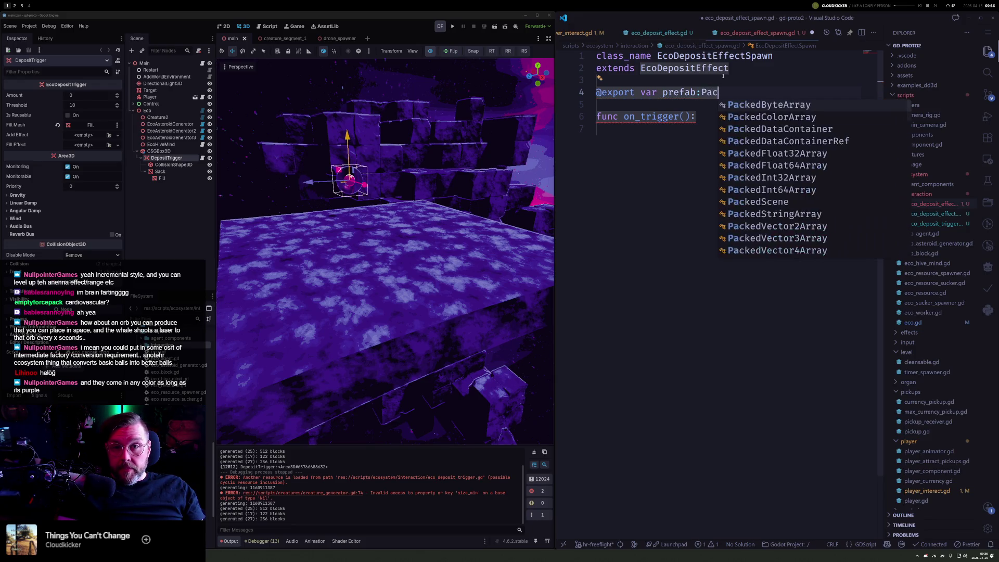
key(BackSpace)
text(Sc)
key(Return)
- Begin on_trigger with var instance := prefab.instantiate() as a cast
key(Return)
text(var instance := prefa)
key(Return)
text(.ins)
key(Return)
text() as Vec)
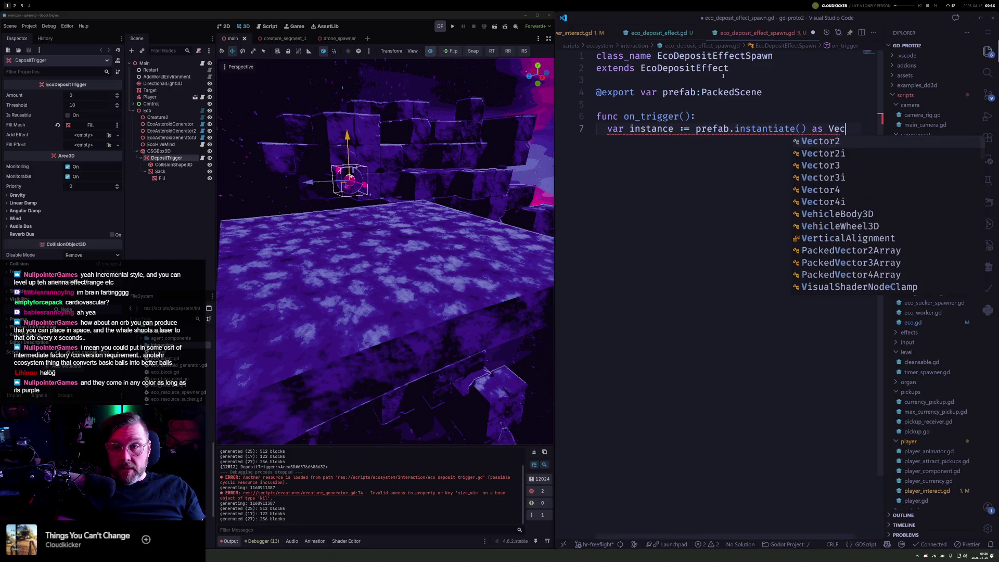
- Cast the instantiated prefab as Node3D, discarding an unwanted add_sibling line
key(BackSpace)
key(BackSpace)
key(BackSpace)
text(NOd)
key(Down)
key(Down)
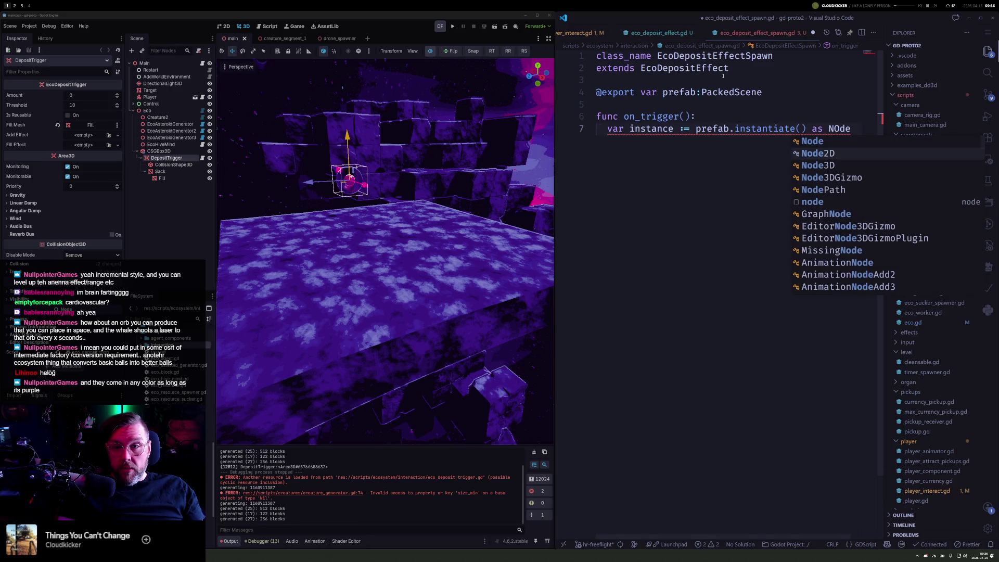
key(Return)
key(Return)
text(addsib)
key(Return)
key(shift+Home)
key(BackSpace)
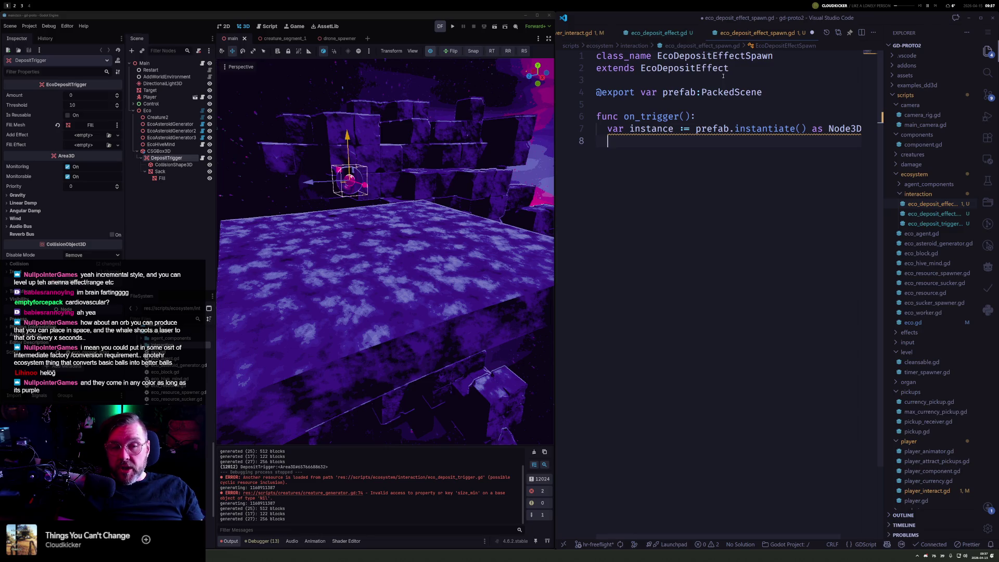
- Add the instance under Eco with Eco.instance.add_child(instance)
text(Eco.ins)
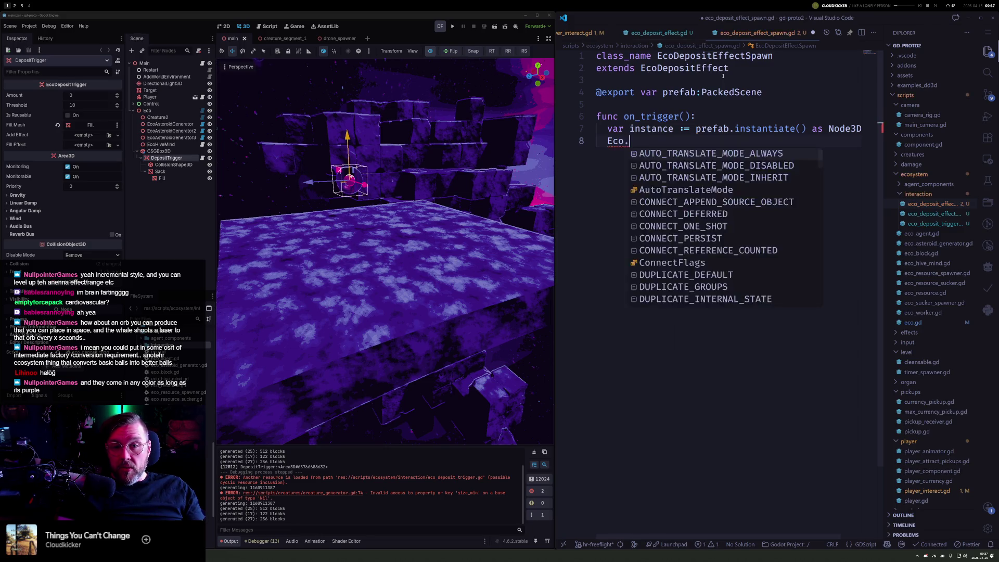
key(Tab)
text(.addc)
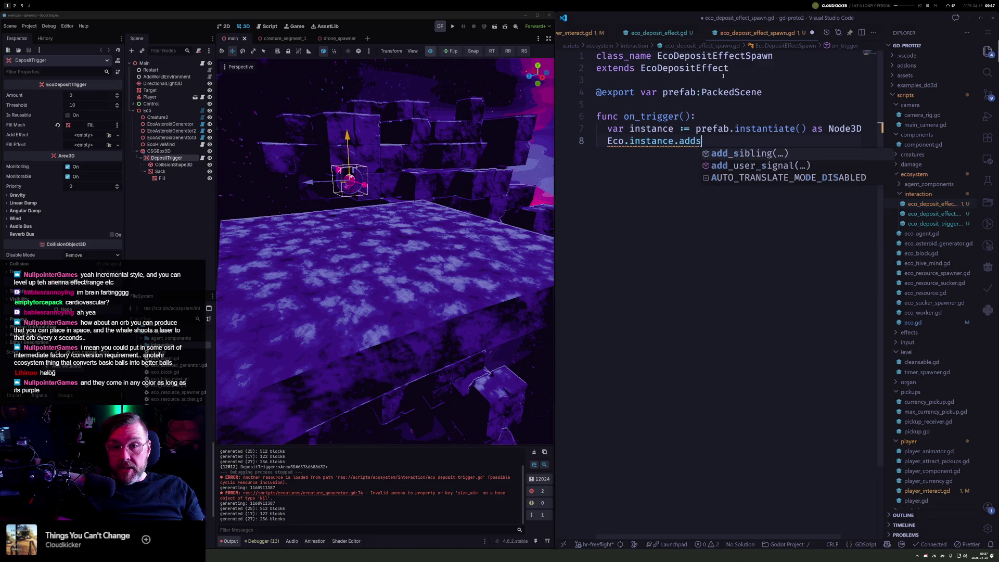
key(Tab)
text(ins)
key(Tab)
text())
- Insert a line above add_child starting with instance.position
key(ctrl+shift+Return)
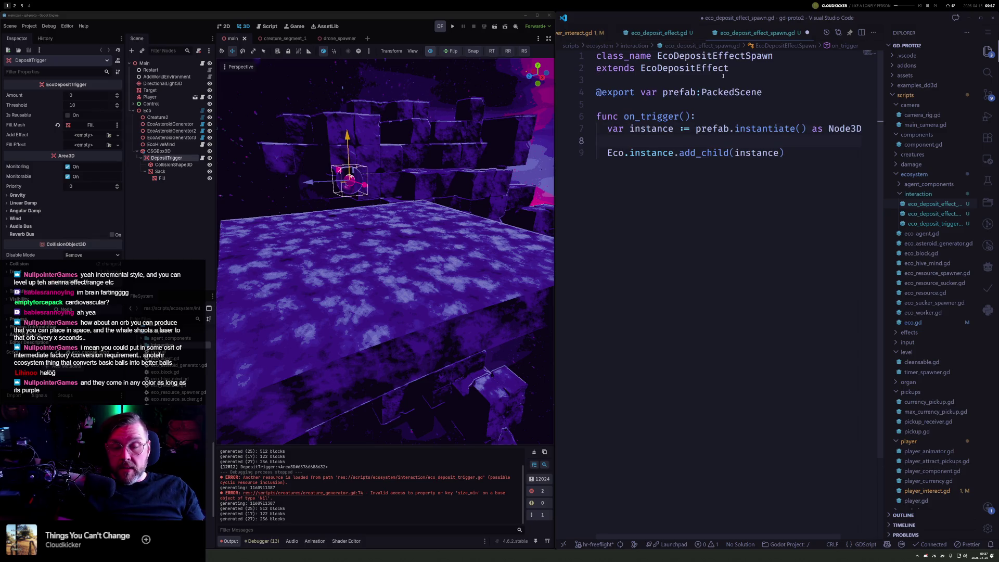
text(insnace)
key(Tab)
text(.posi)
key(ctrl+Return)
key(BackSpace)
key(BackSpace)
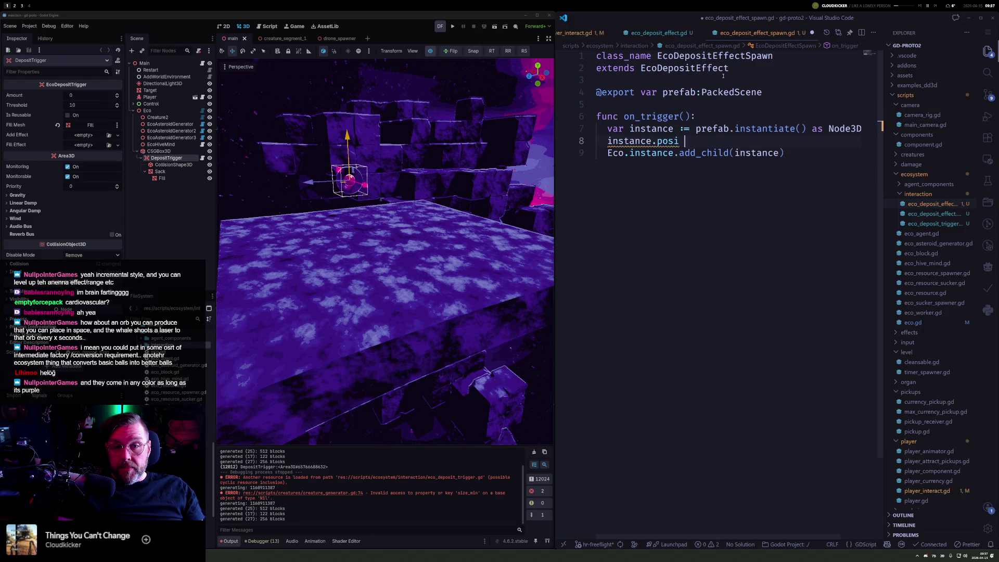
key(BackSpace)
key(Tab)
key(BackSpace)
key(BackSpace)
key(BackSpace)
text(i)
key(Tab)
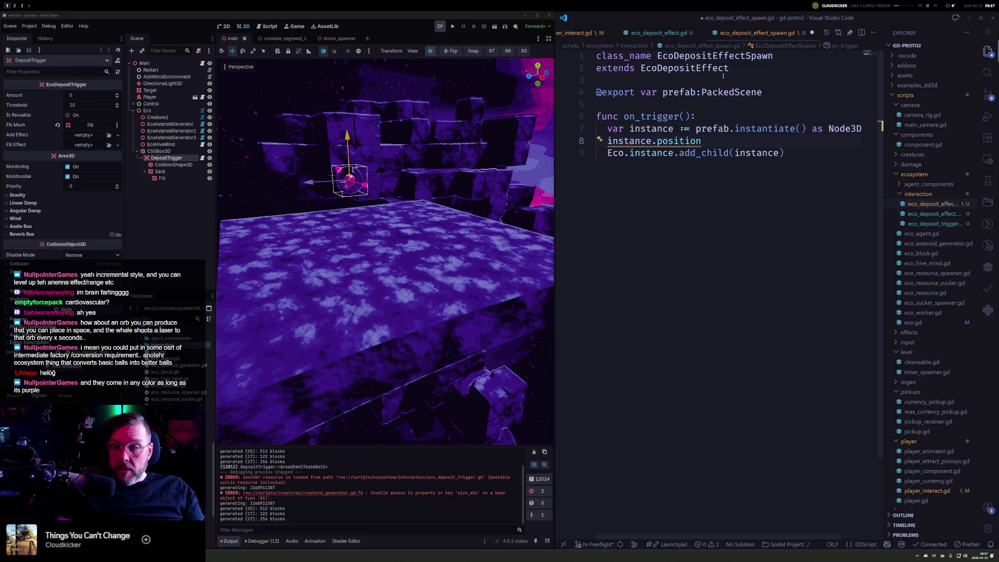
- Set instance.position = (get_parent() as Node3D).global_position
text(= globalpo)
key(BackSpace)
key(BackSpace)
text(_posi)
text(ion)
key(ctrl+BackSpace)
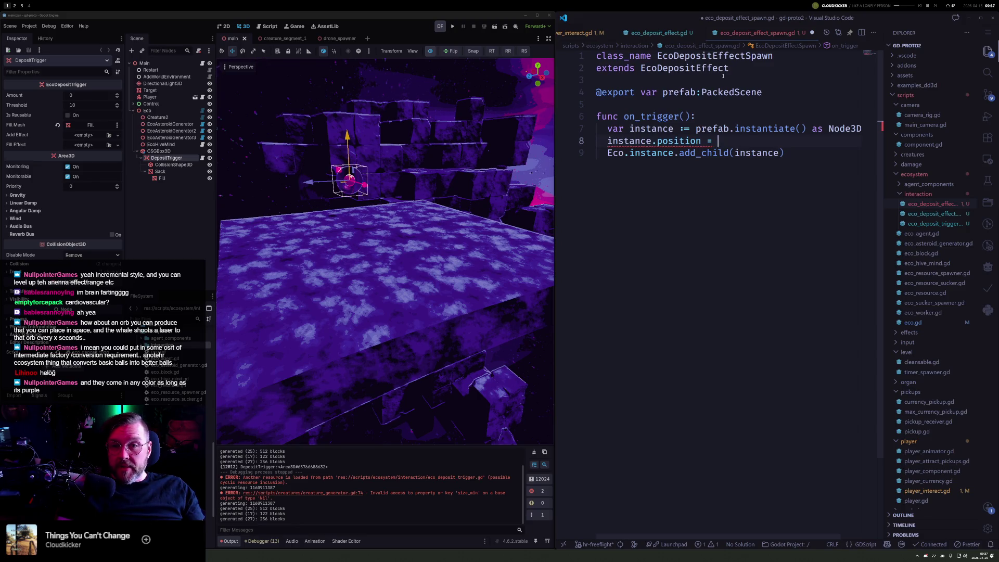
text(ge)
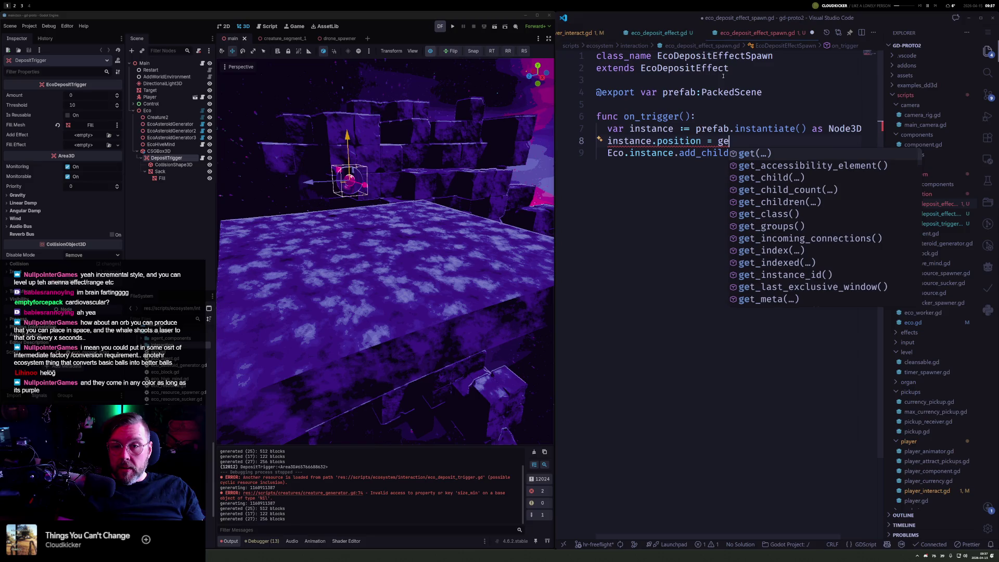
text(t_paren)
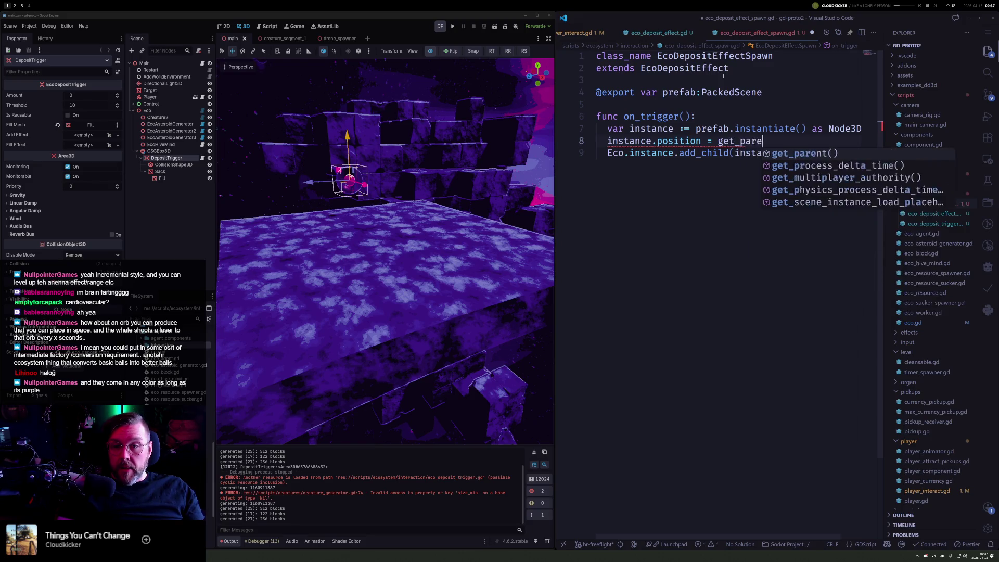
key(Tab)
text(_node3)
text(D)
key(BackSpace)
key(BackSpace)
key(BackSpace)
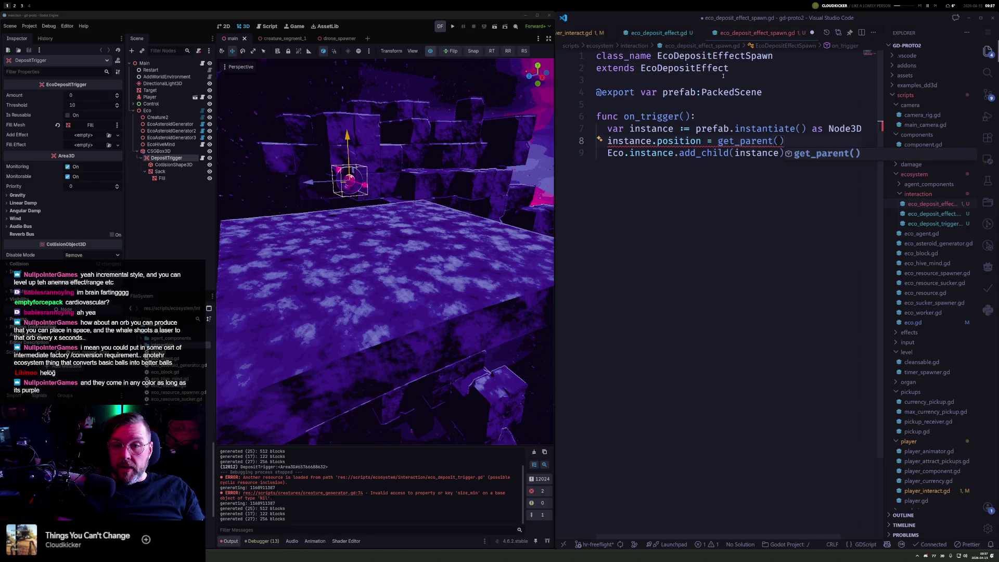
text(as Node3)
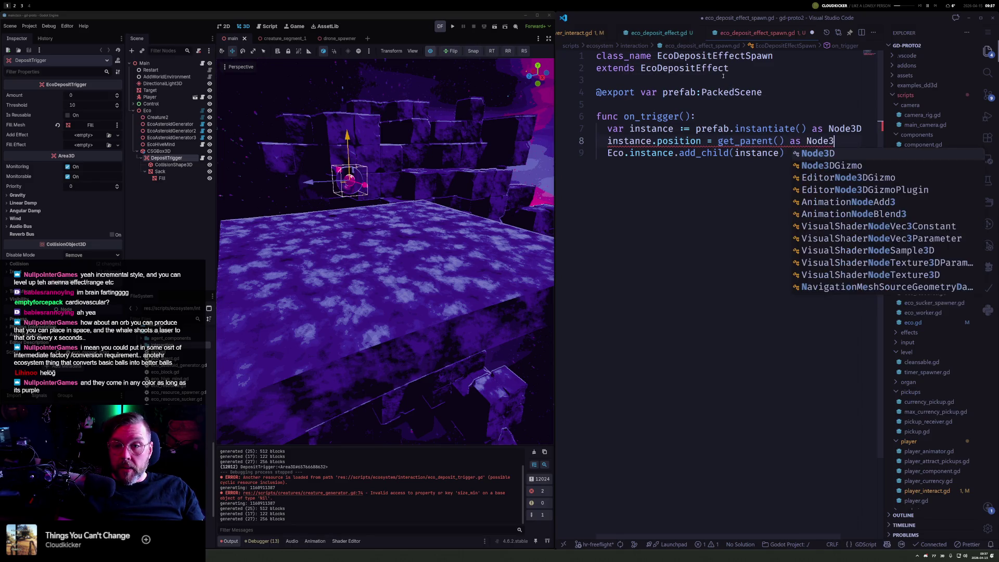
key(Tab)
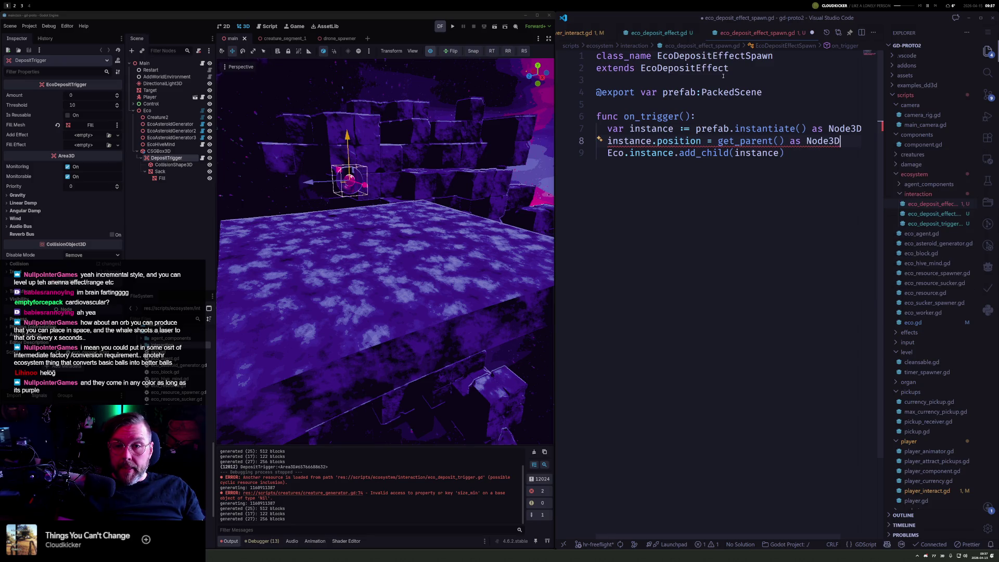
key(ctrl+shift+Left)
key(ctrl+shift+Left)
key(ctrl+shift+Left)
text(()
key(End)
text(.global)
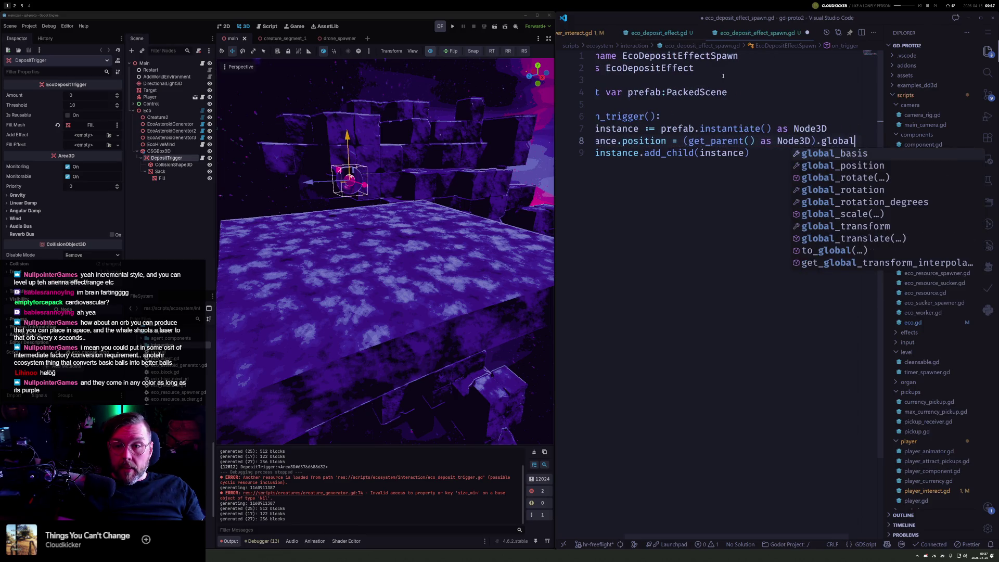
key(Down)
key(Tab)
- Review the position line, then open the EcoDepositEffect base class script
key(Home)
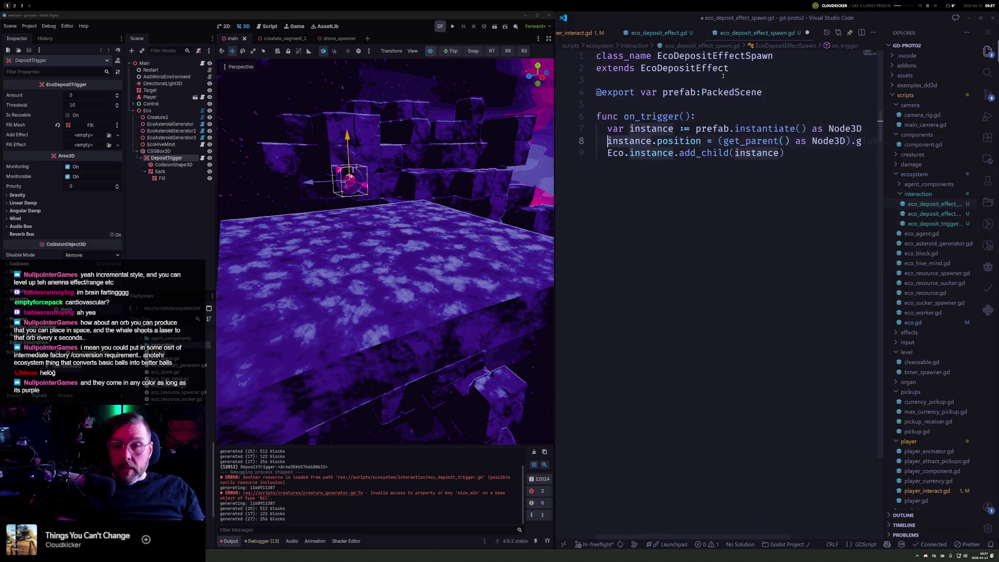
key(End)
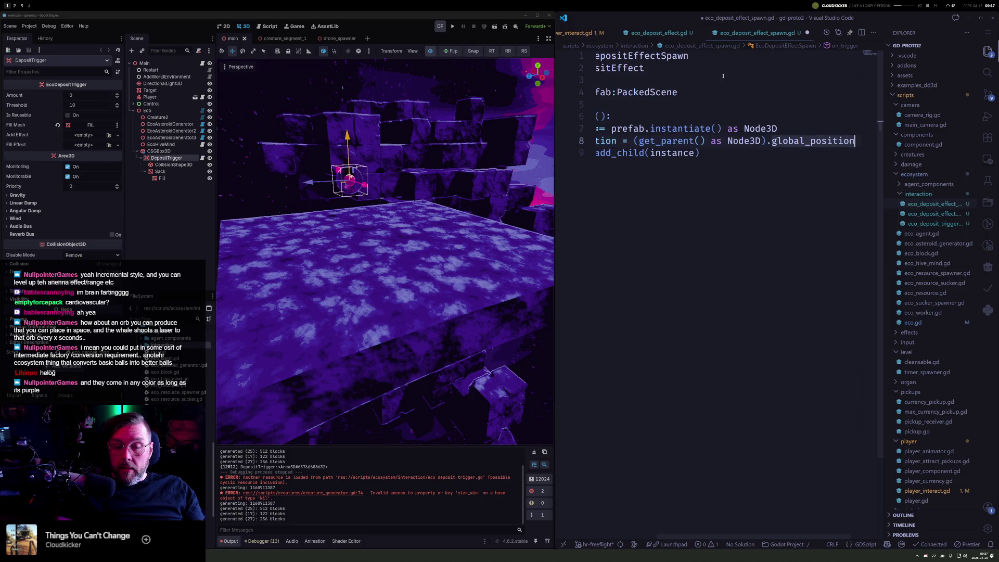
key(Home)
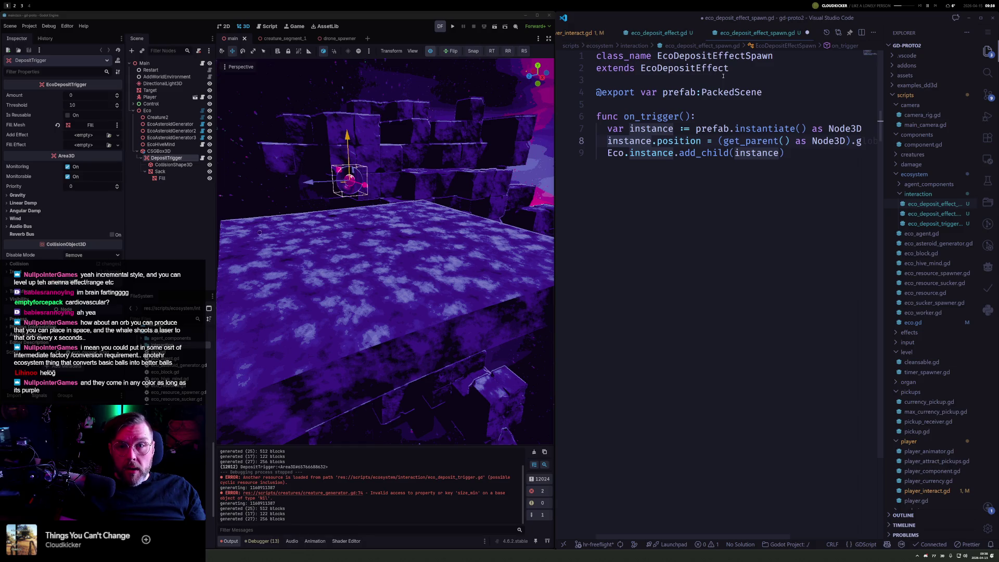
ctrl+click(680, 69)
click(680, 69)
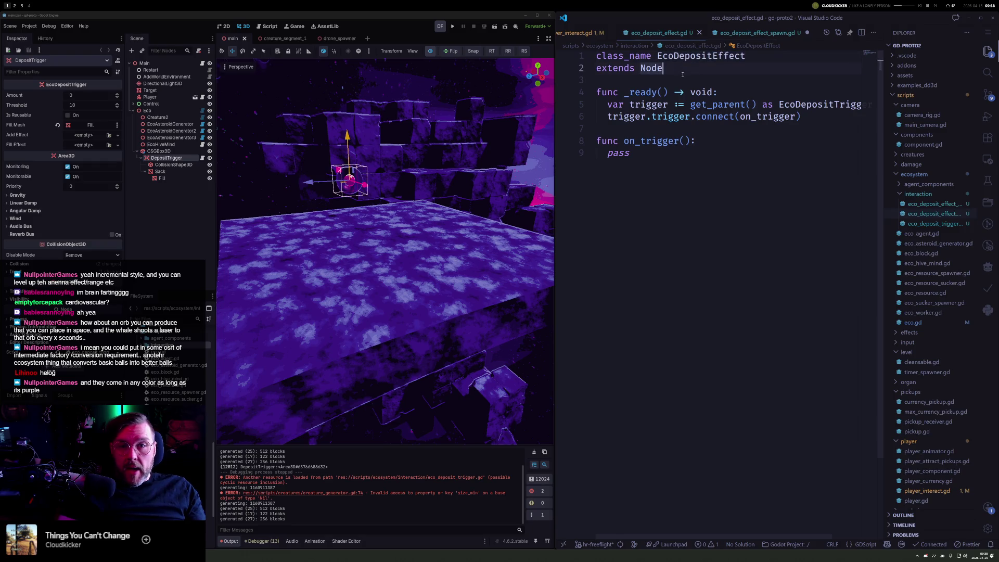
key(Return)
key(Return)
text(f)
key(BackSpace)
text(v)
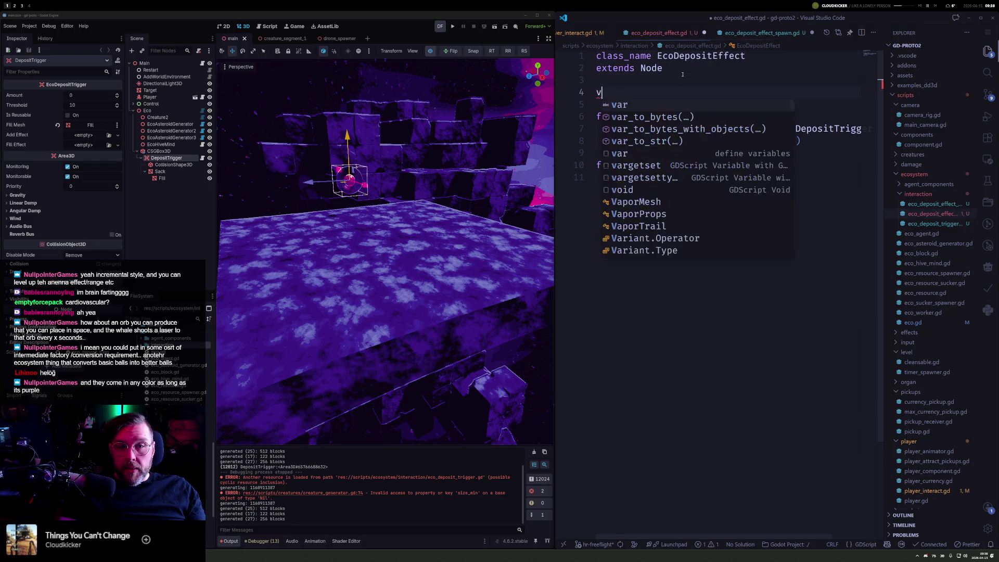
key(BackSpace)
text(@onready)
key(Tab)
key(BackSpace)
key(BackSpace)
text(var )
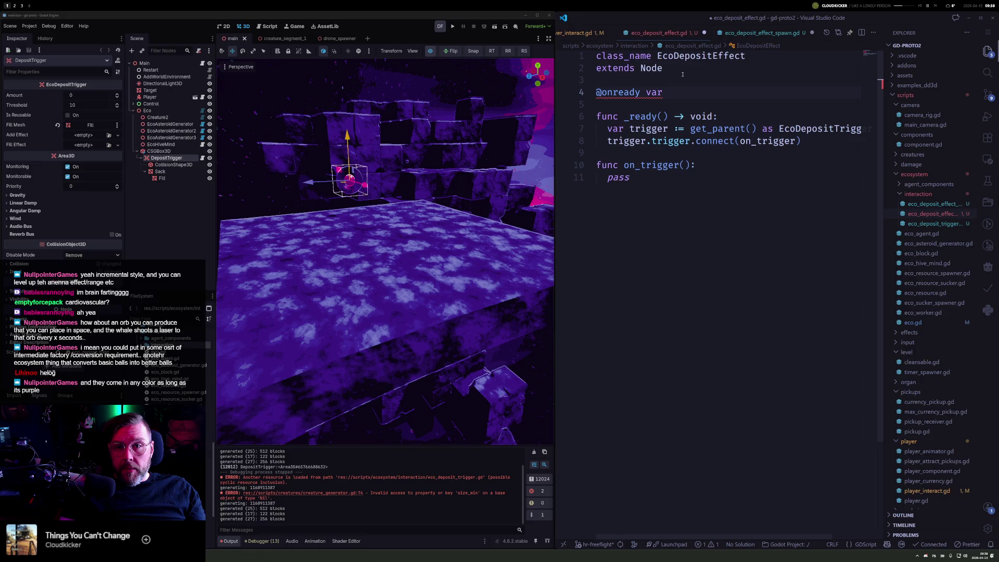
text(r)
- Name the onready variable trigger and begin its := assignment
key(BackSpace)
text(rig)
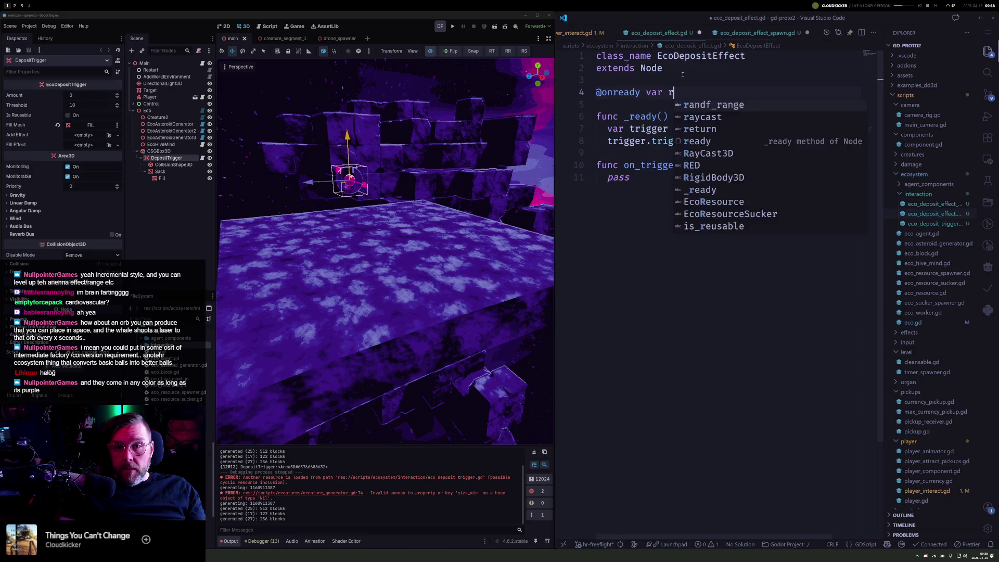
key(BackSpace)
key(BackSpace)
key(BackSpace)
text(t)
key(BackSpace)
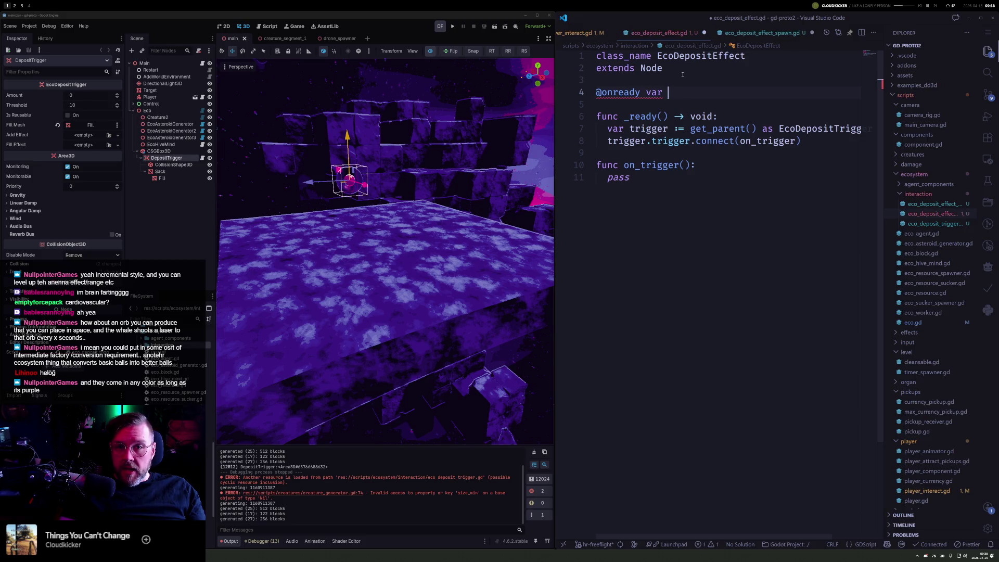
text(trigger)
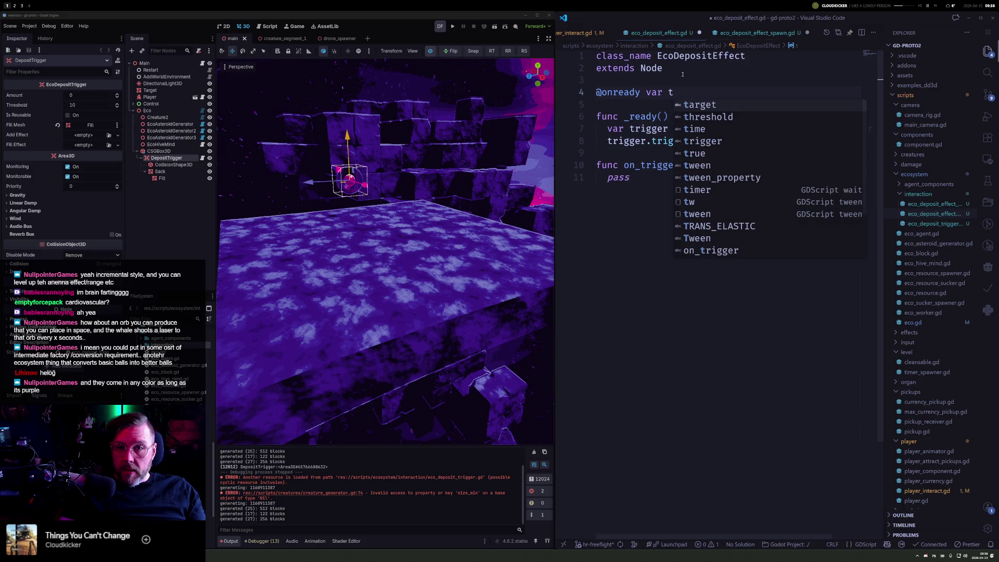
key(Escape)
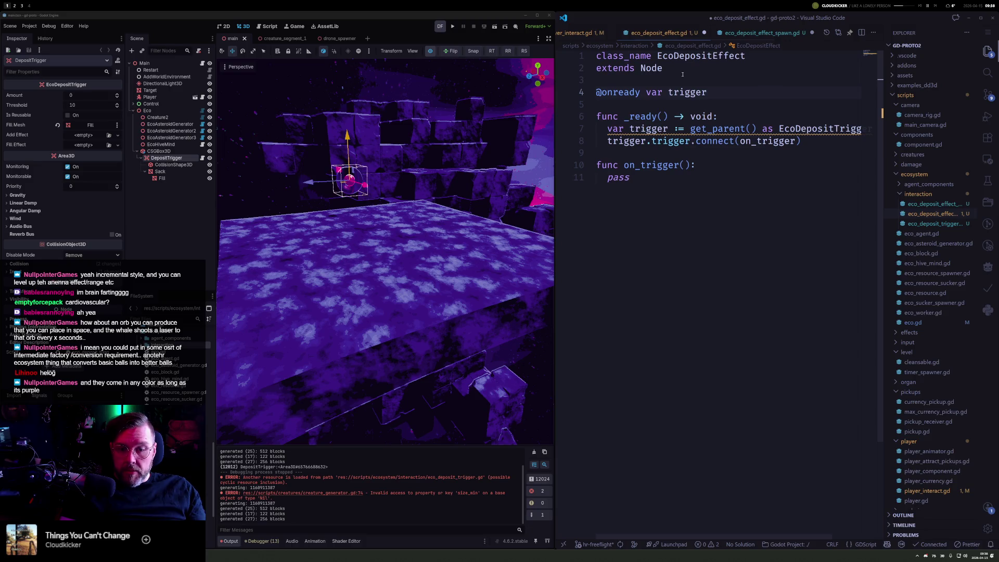
text(rrr)
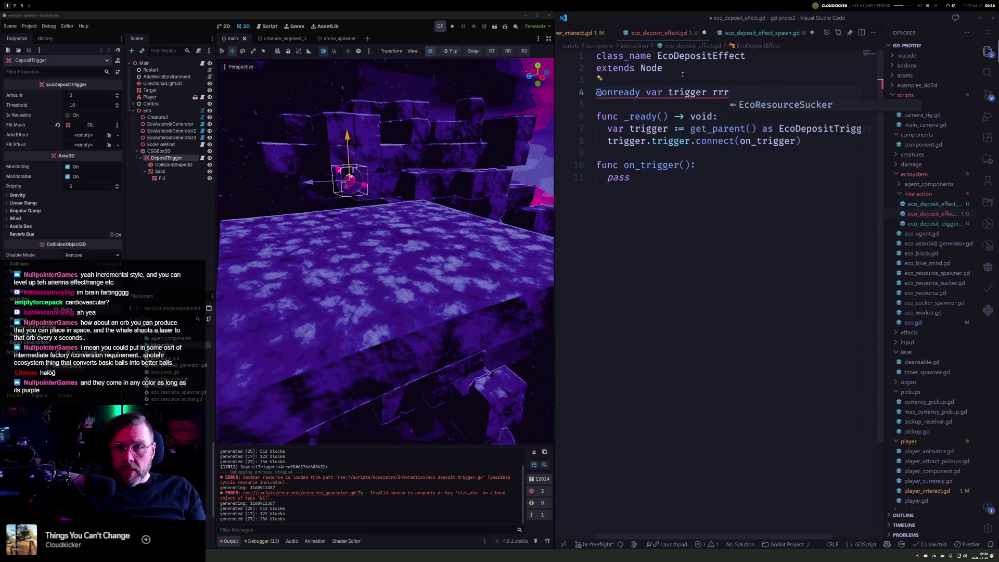
text(ttt)
key(ctrl+BackSpace)
key(BackSpace)
text(t)
key(BackSpace)
text(:=)
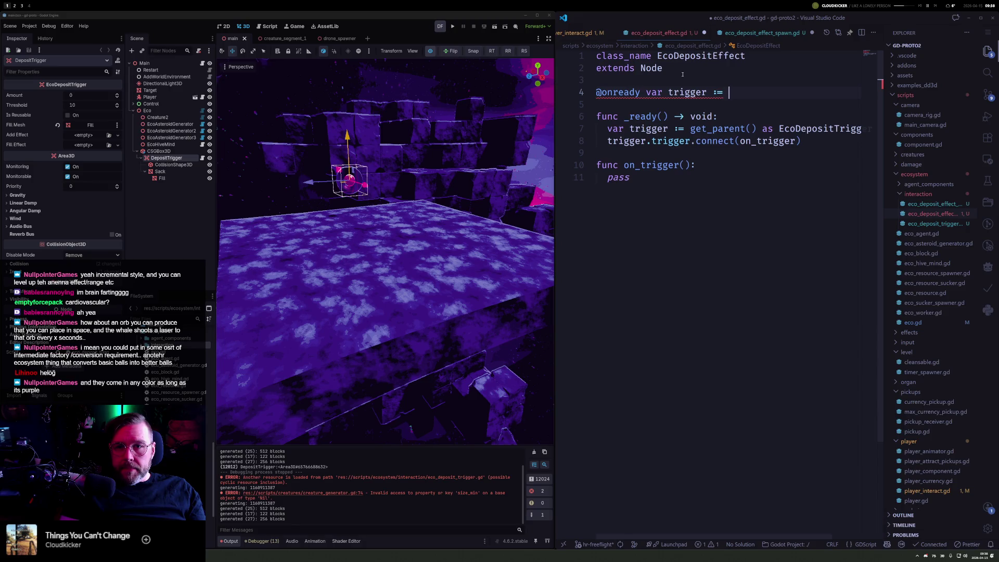
text( ge)
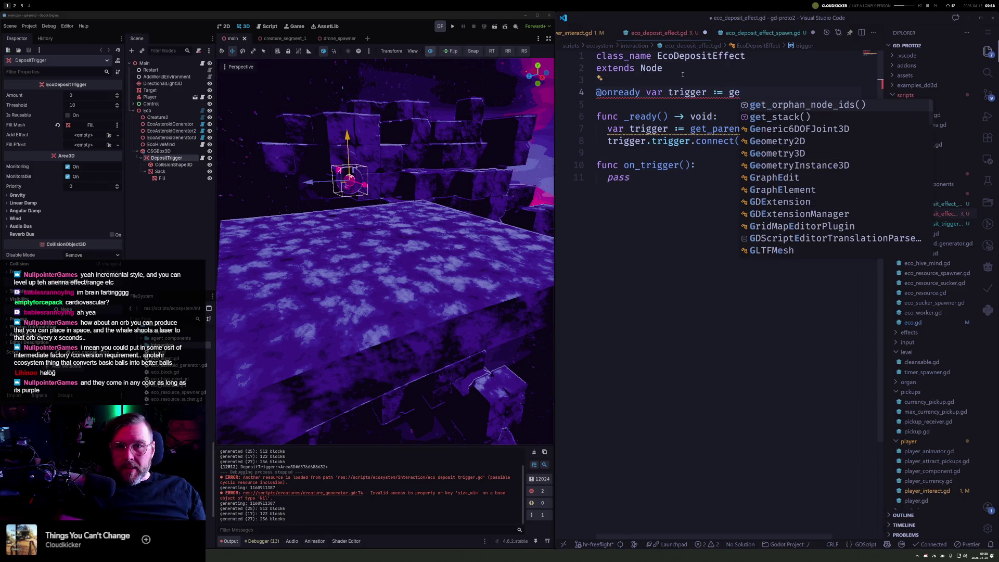
text(t_paren)
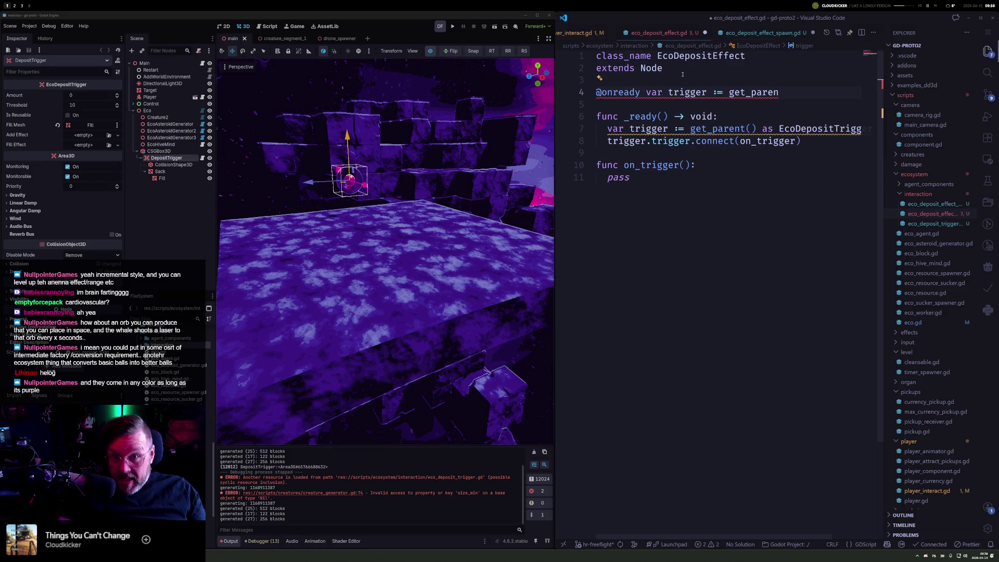
key(ctrl+shift+Left)
key(BackSpace)
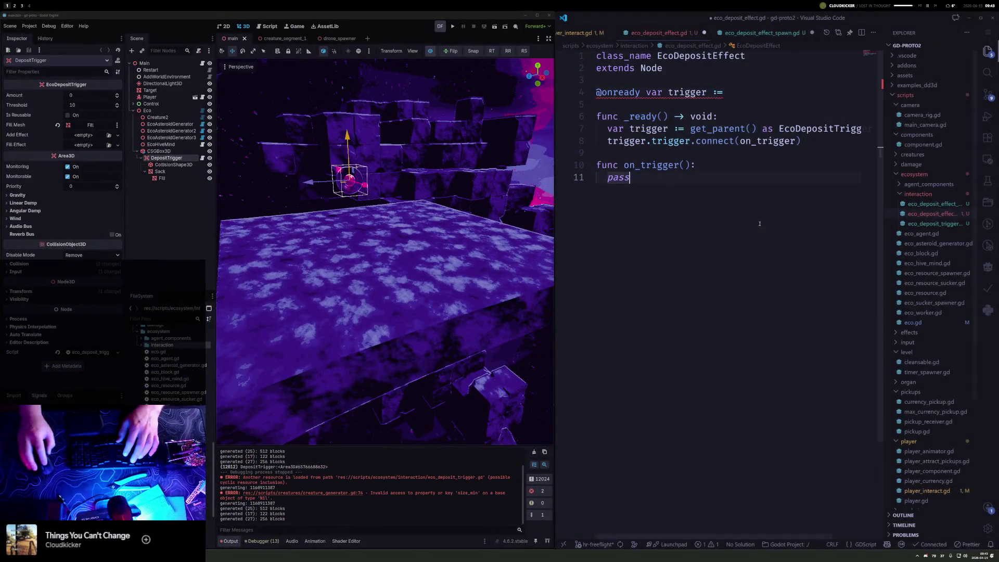
- Assign get_parent() to the trigger declaration on line 4
key(Up)
key(Up)
key(Up)
key(Up)
key(End)
text(ttttttt)
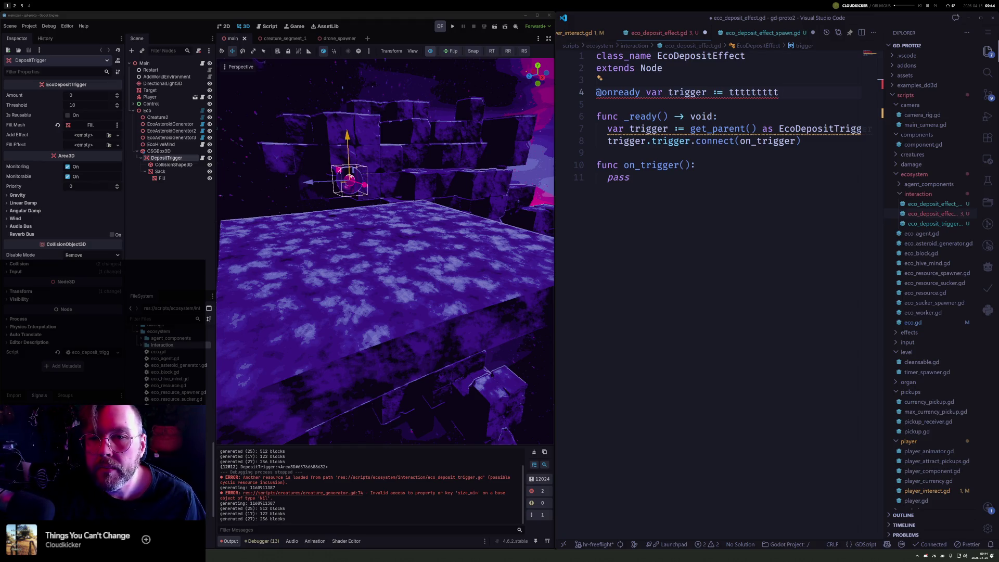
click(724, 92)
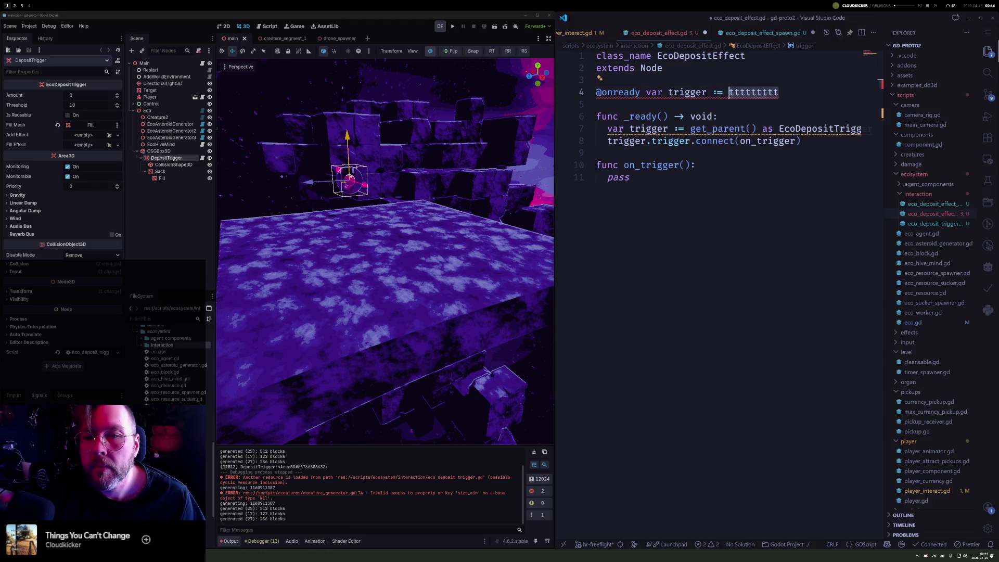
text(get_parent)
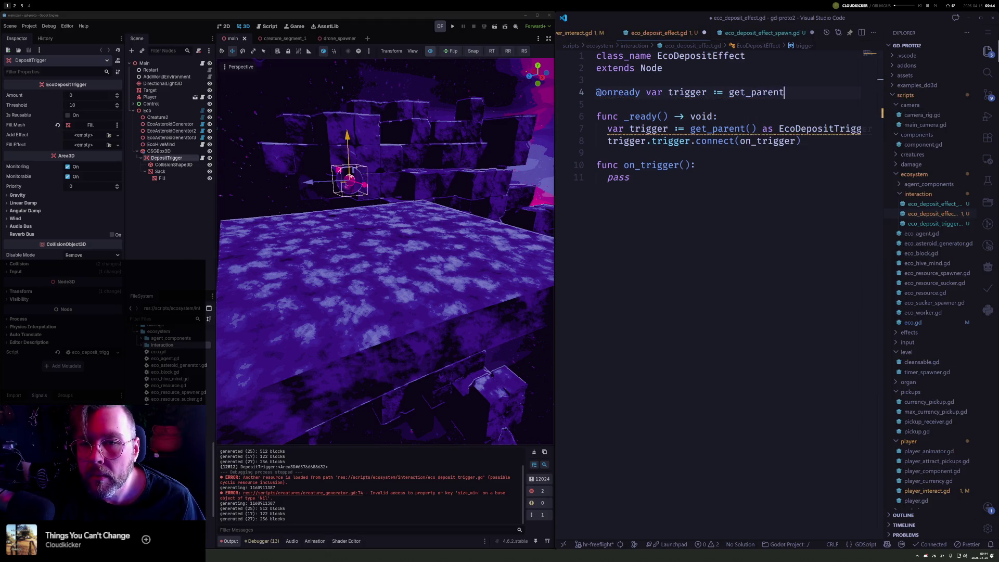
text(()
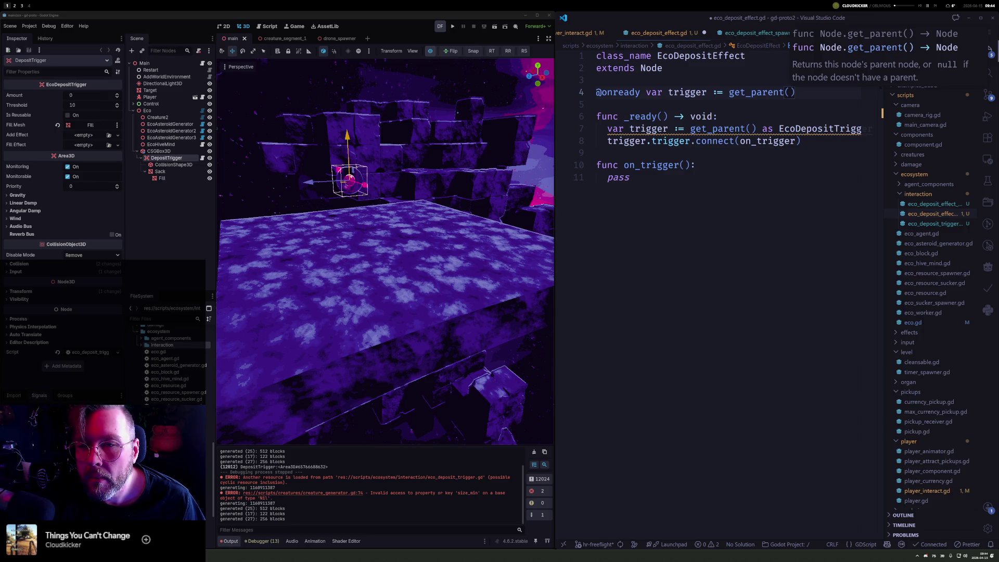
- Reload the VS Code window to restart the language server
key(Escape)
key(ctrl+shift+p)
text(reaload)
key(Return)
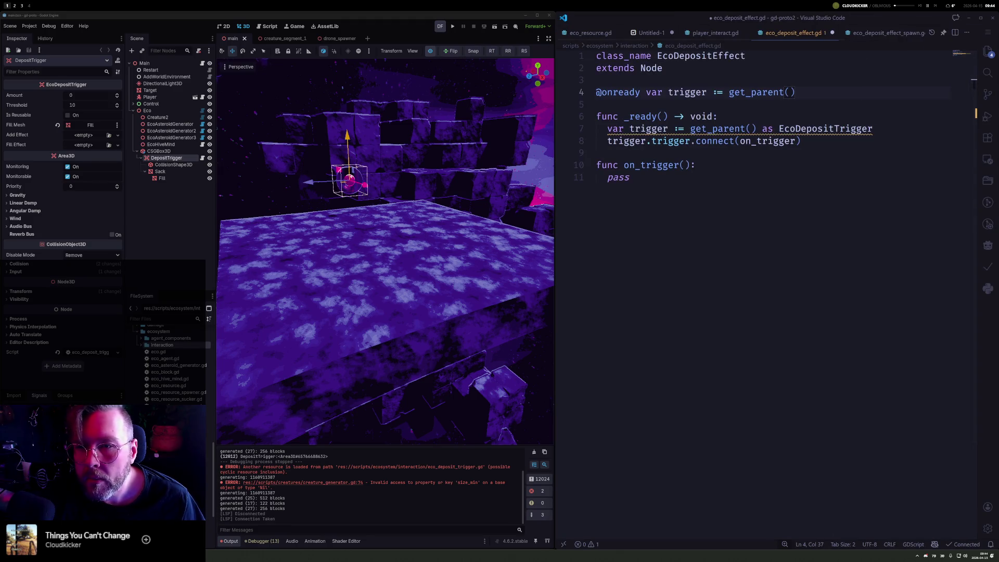
- Cast the trigger's get_parent() as EcoDepositTrigger
text(coDepo)
key(Return)
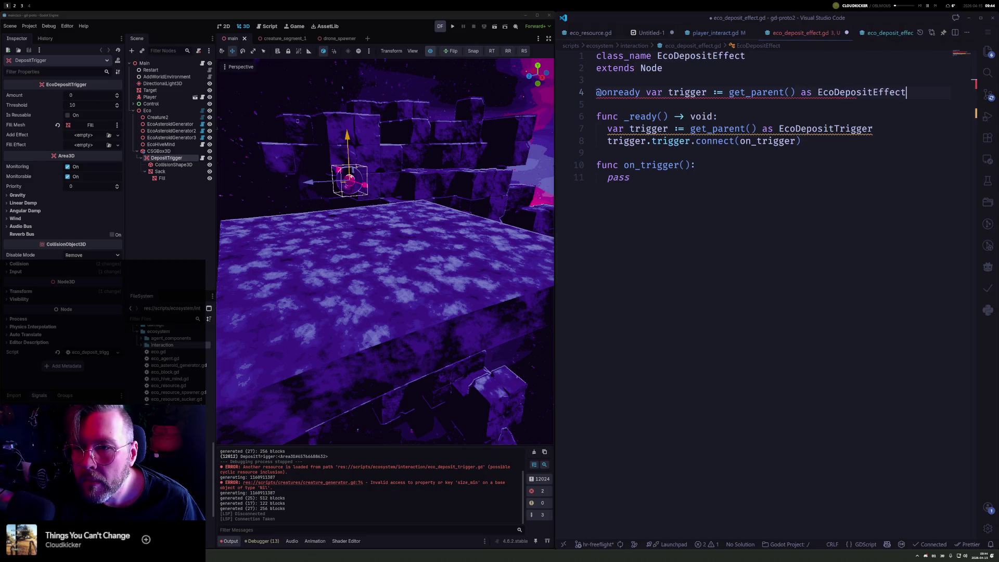
key(ctrl+shift+Left)
text(ecodep)
key(Down)
key(Return)
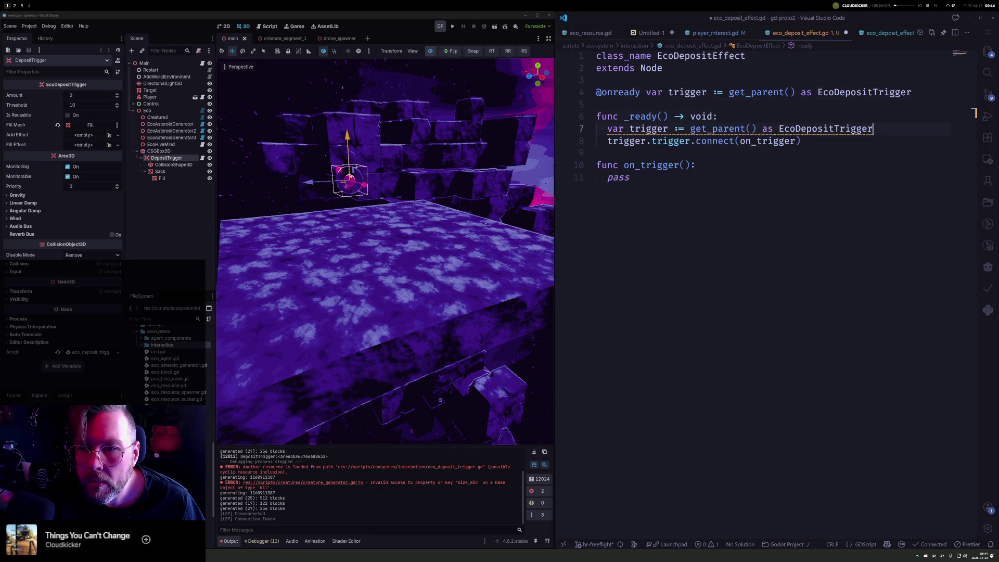
- Delete the duplicate local trigger variable in _ready, save, and switch to eco_deposit_effect_spawn.gd
key(shift+Home)
key(BackSpace)
key(Delete)
key(ctrl+s)
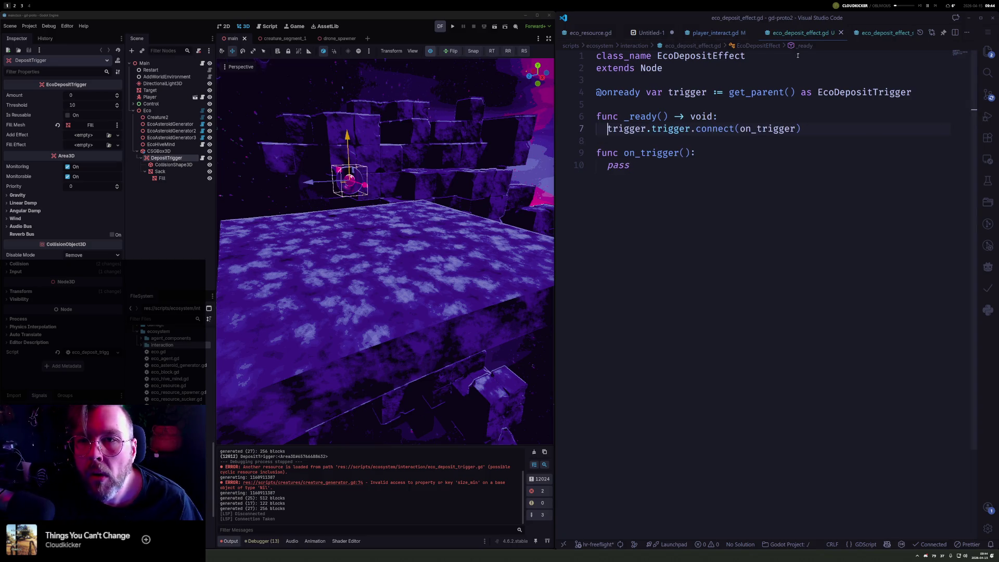
click(875, 32)
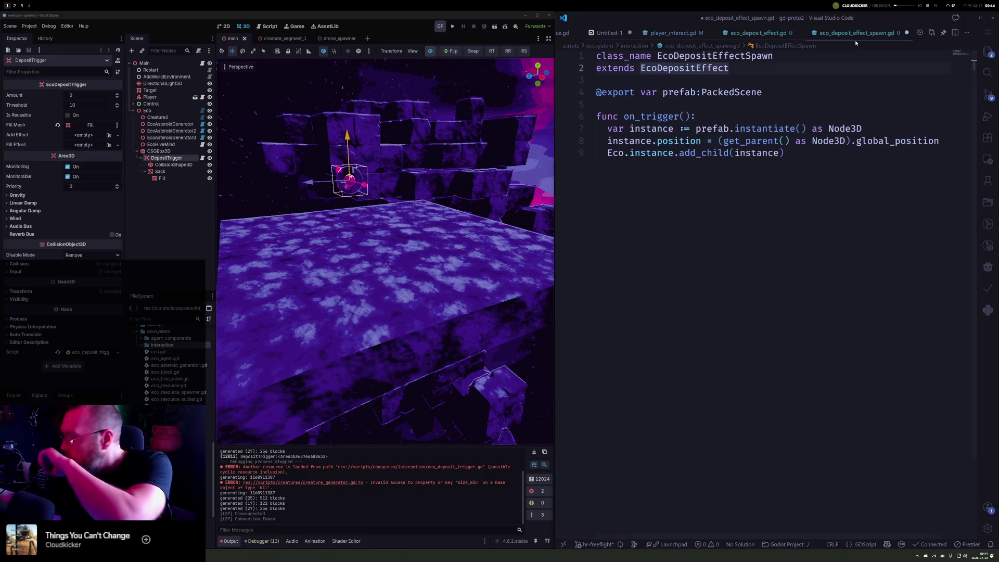
- Replace the parent cast with trigger.global_position, save, and widen the Godot window
click(829, 140)
key(ctrl+Left)
key(ctrl+Left)
key(ctrl+Left)
key(ctrl+shift+Right)
key(ctrl+shift+Right)
key(ctrl+shift+Right)
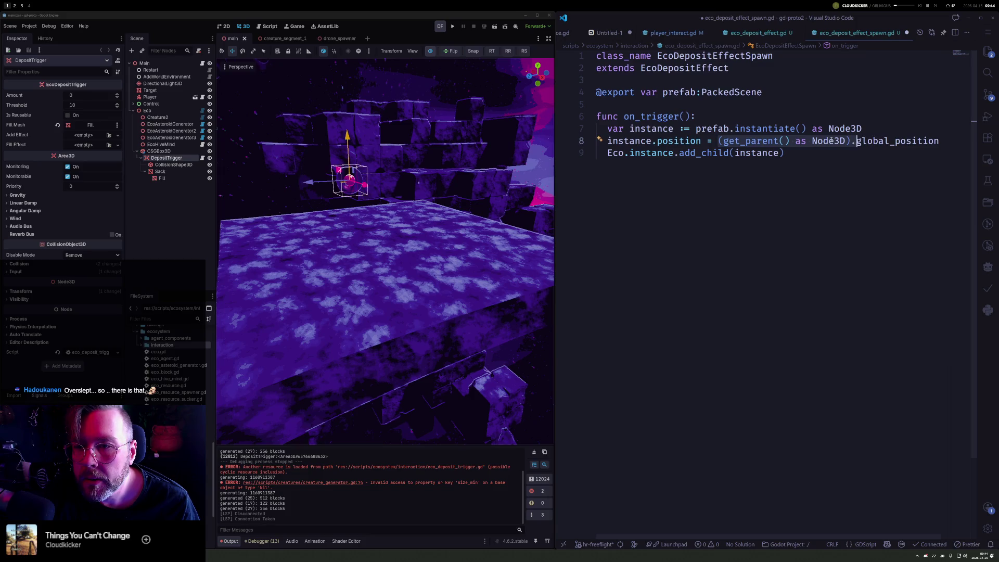
text(trigge)
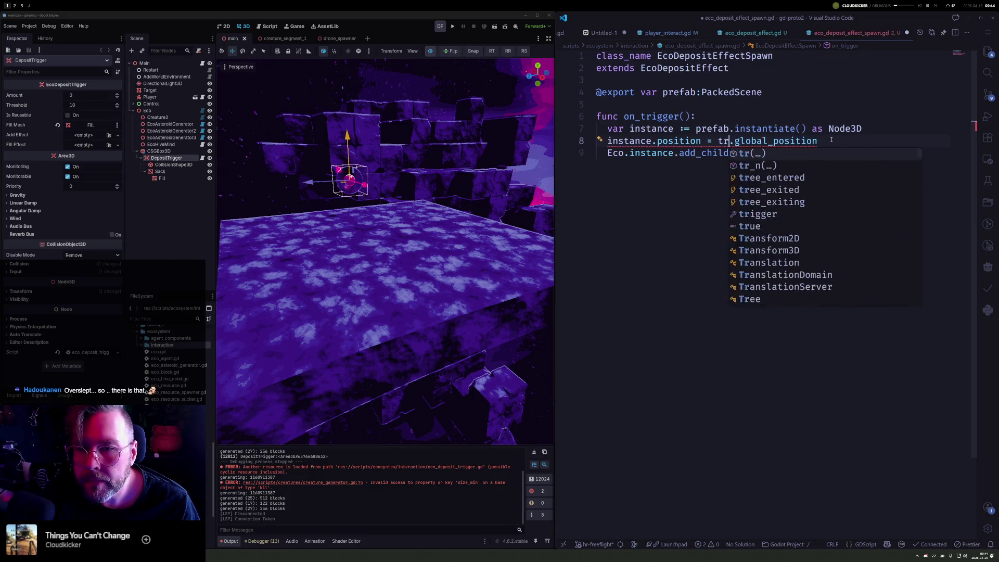
key(Tab)
key(ctrl+s)
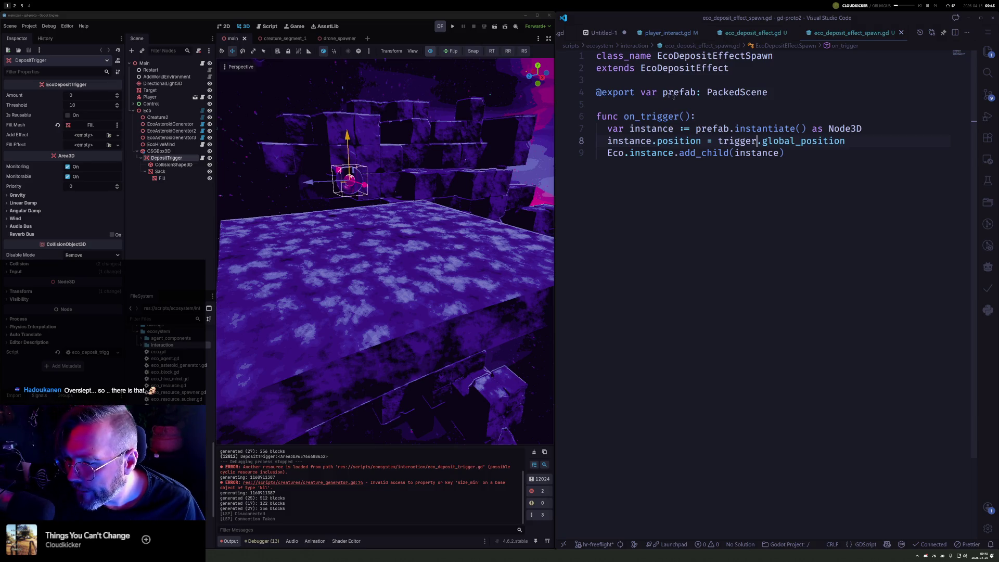
drag(617, 76, 728, 152)
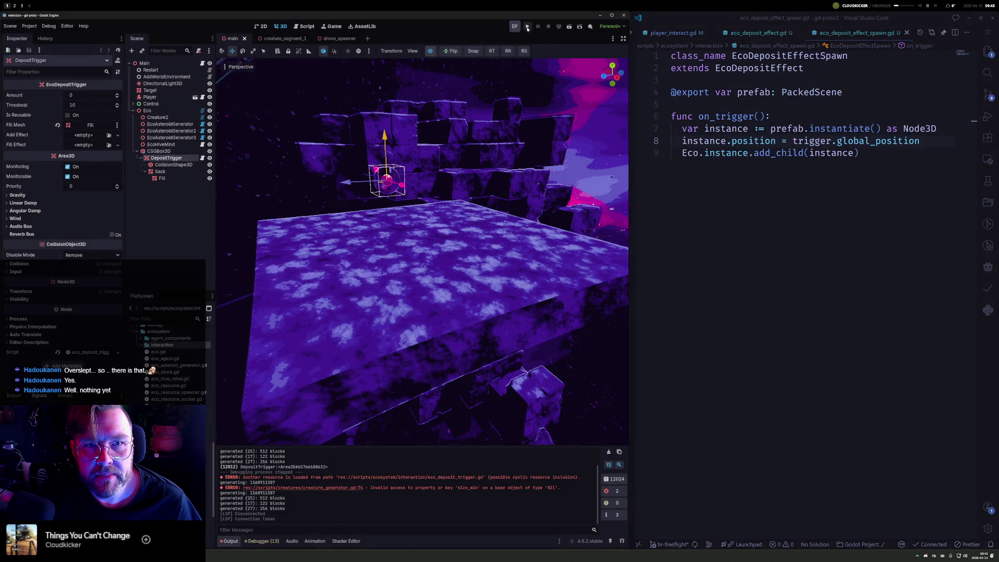
key(F5)
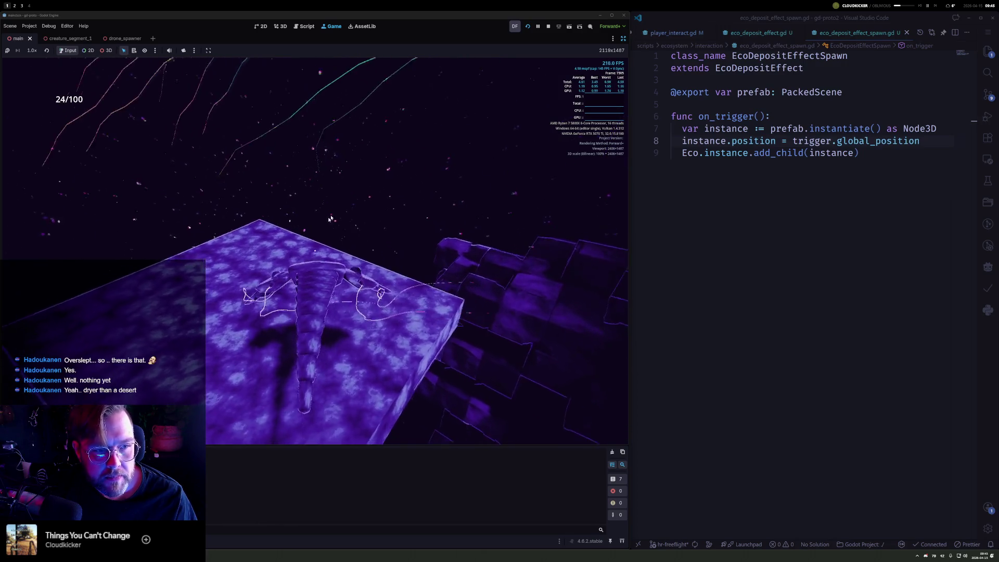
key(F8)
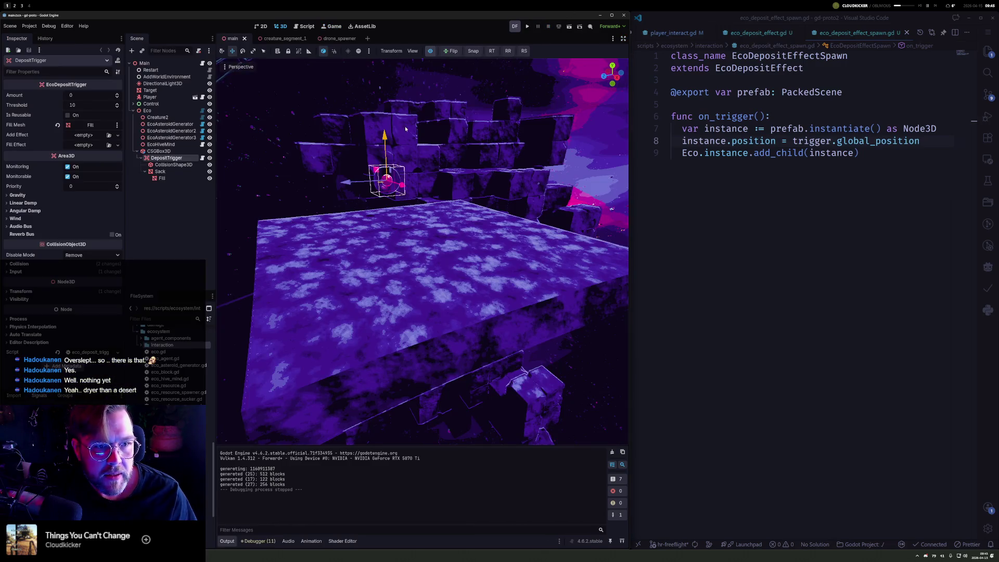
- Add an EcoDepositEffectSpawn child node under DepositTrigger
right_click(175, 158)
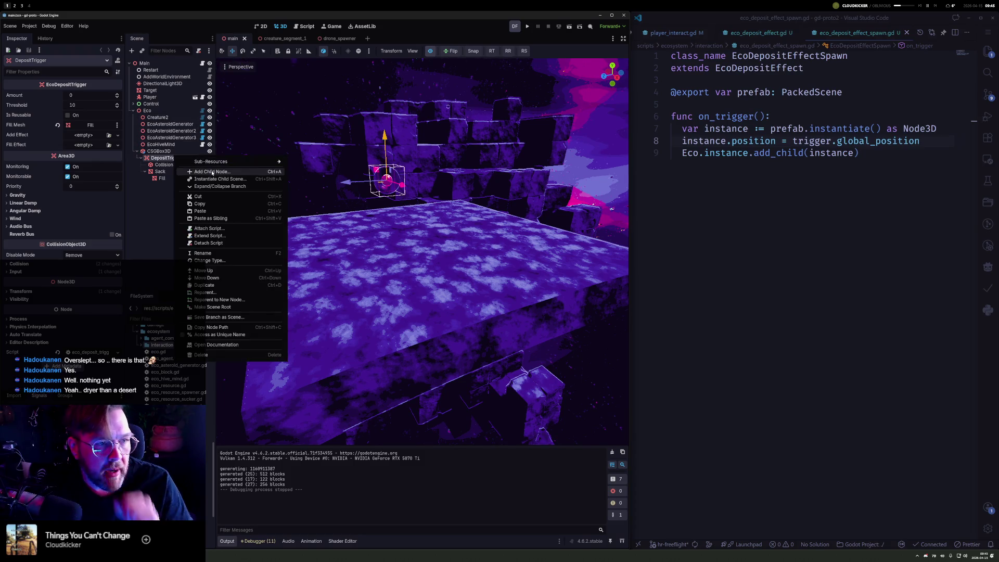
click(212, 171)
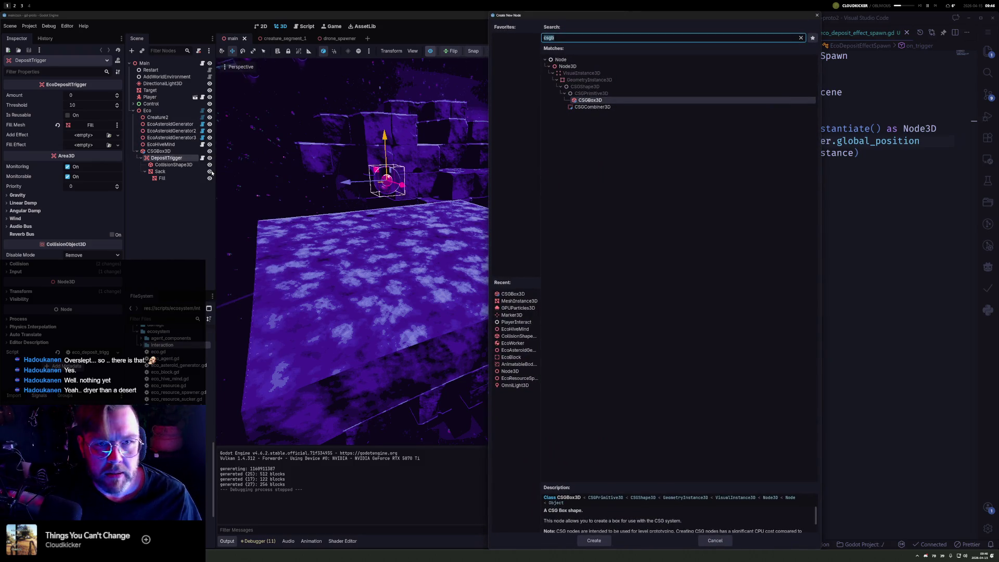
text(spawn)
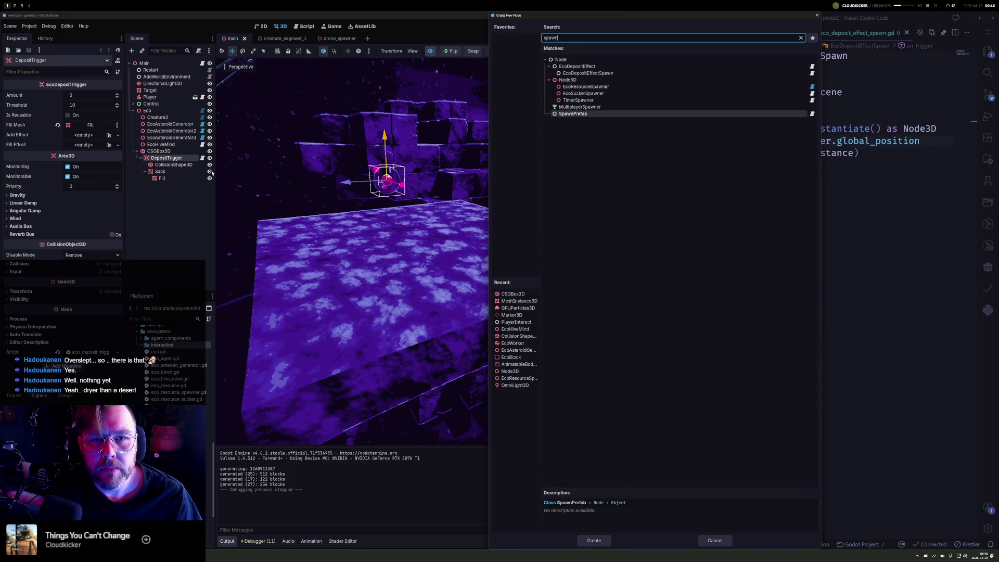
key(Up)
key(Up)
key(Up)
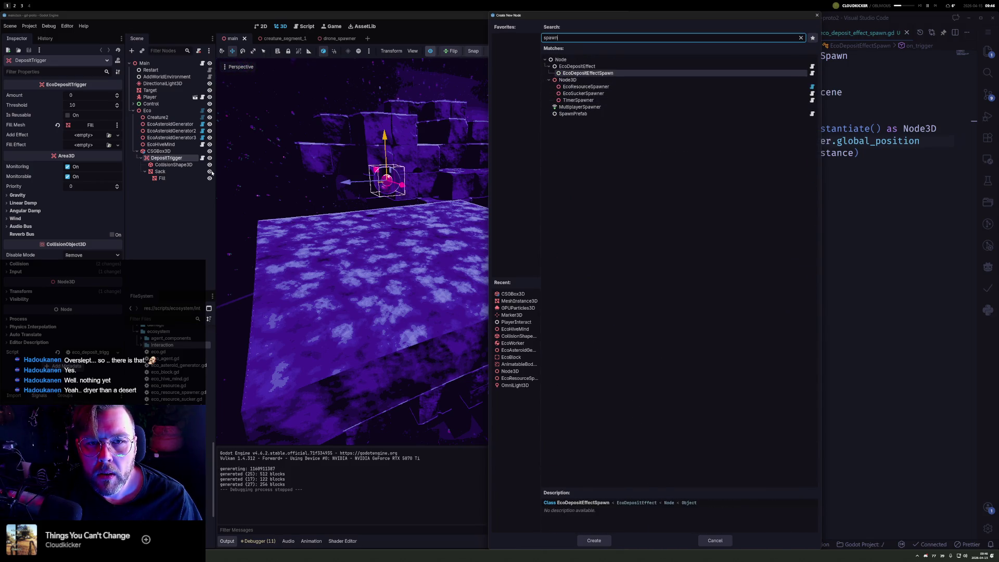
key(Return)
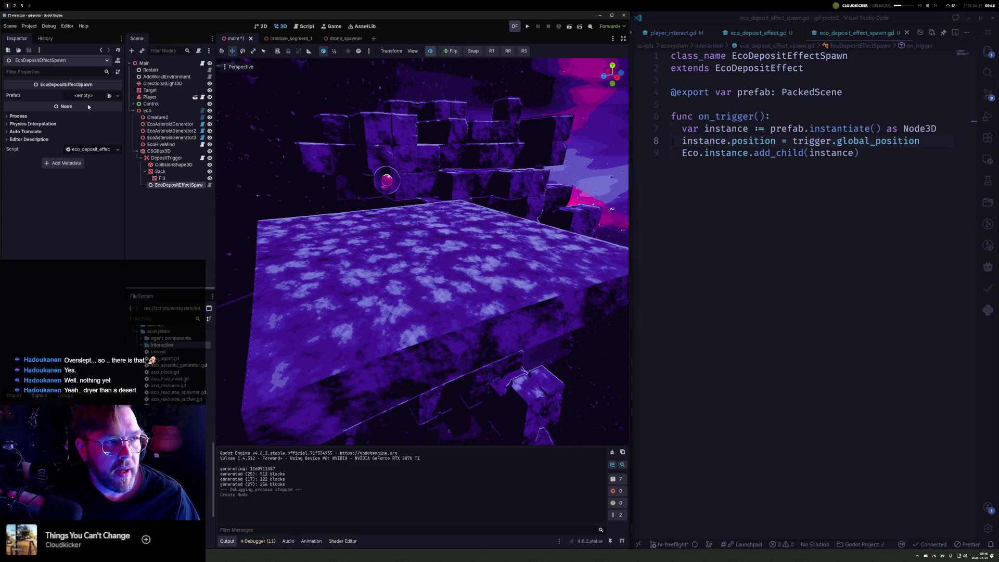
- Quick-load currency_pickup.tscn as the node's Prefab scene
click(83, 95)
click(91, 123)
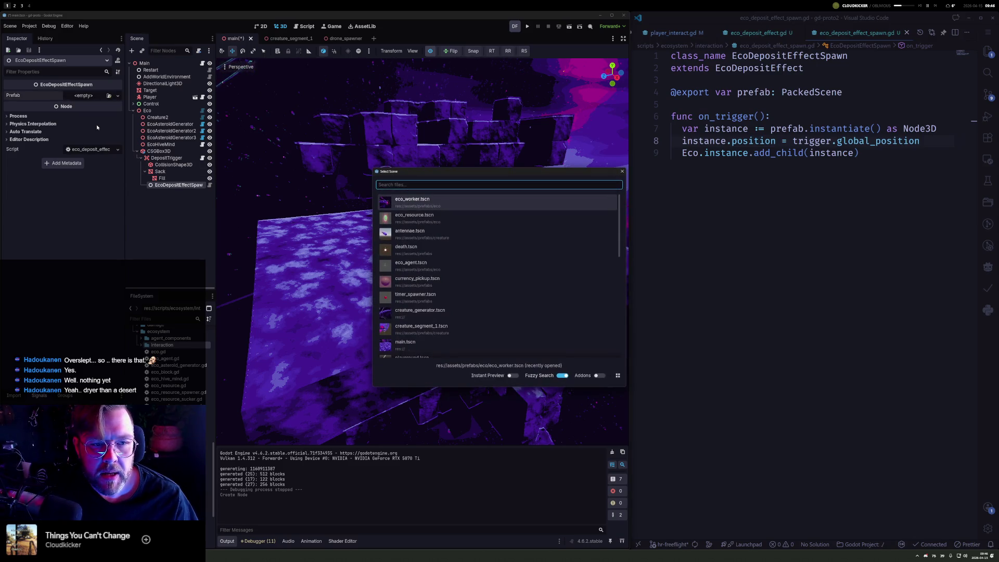
key(Down)
key(Down)
key(Down)
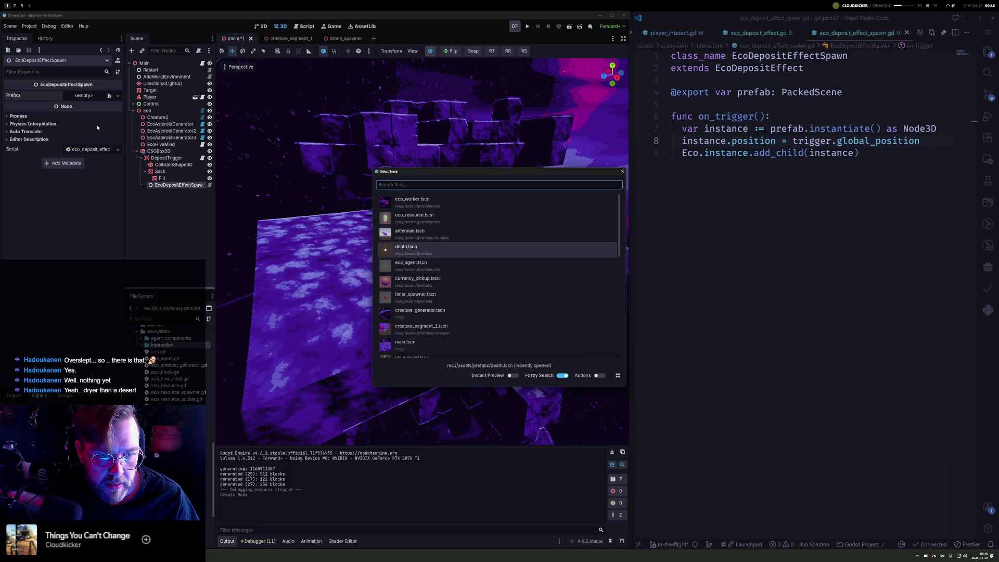
key(Up)
key(Down)
key(Down)
key(Down)
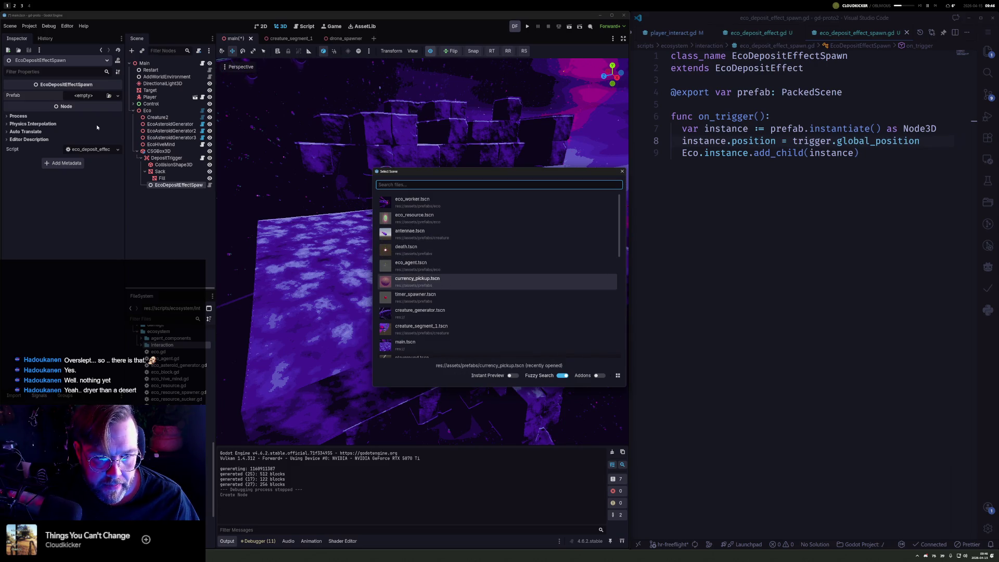
text(worker)
key(Return)
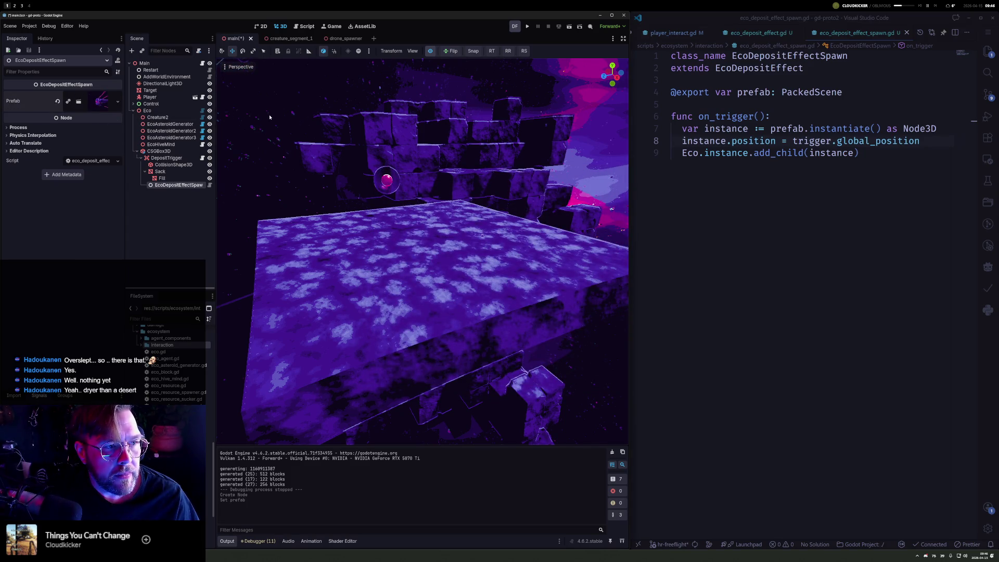
- Move EcoDepositEffectSpawn to DepositTrigger's first child and save the main scene
drag(177, 185, 200, 162)
key(ctrl+s)
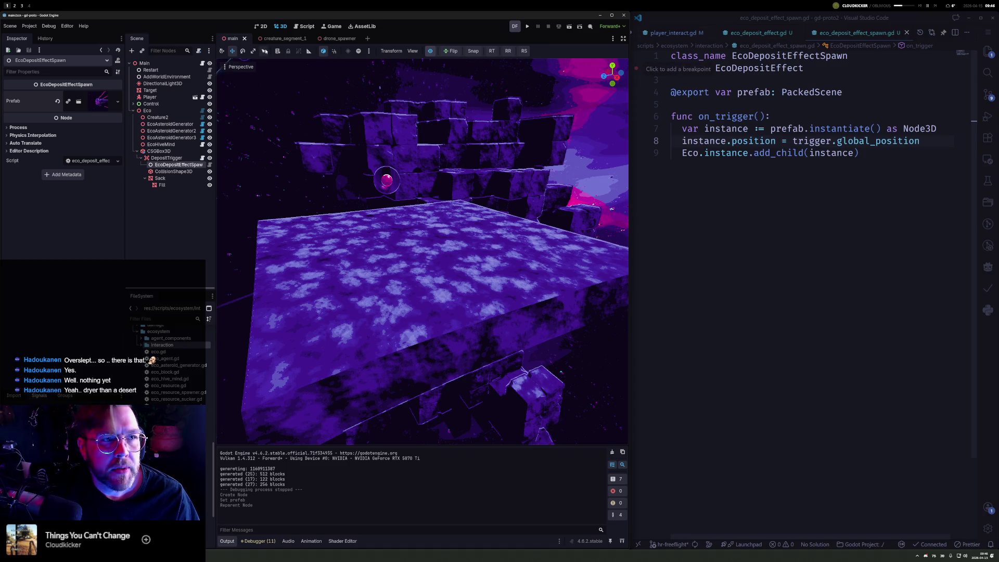
click(180, 97)
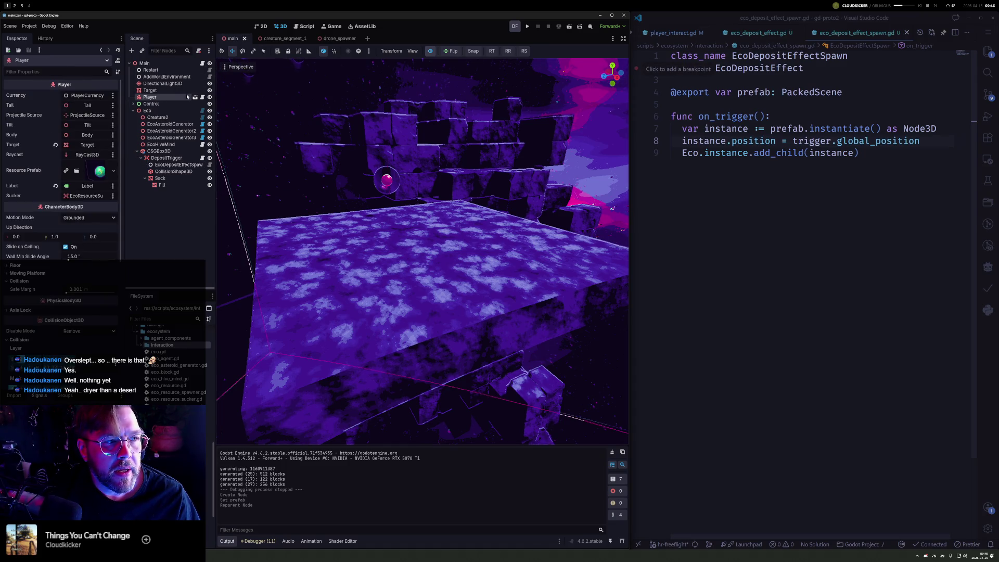
- Set the PlayerCurrency Amount in the player scene to 100, then briefly test-run the game
key(ctrl+s)
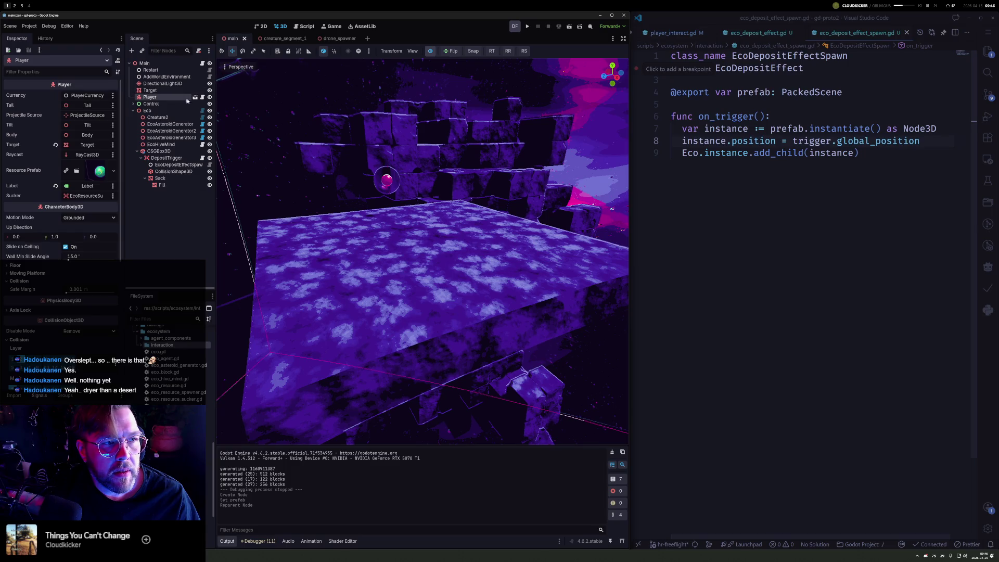
click(196, 98)
click(159, 77)
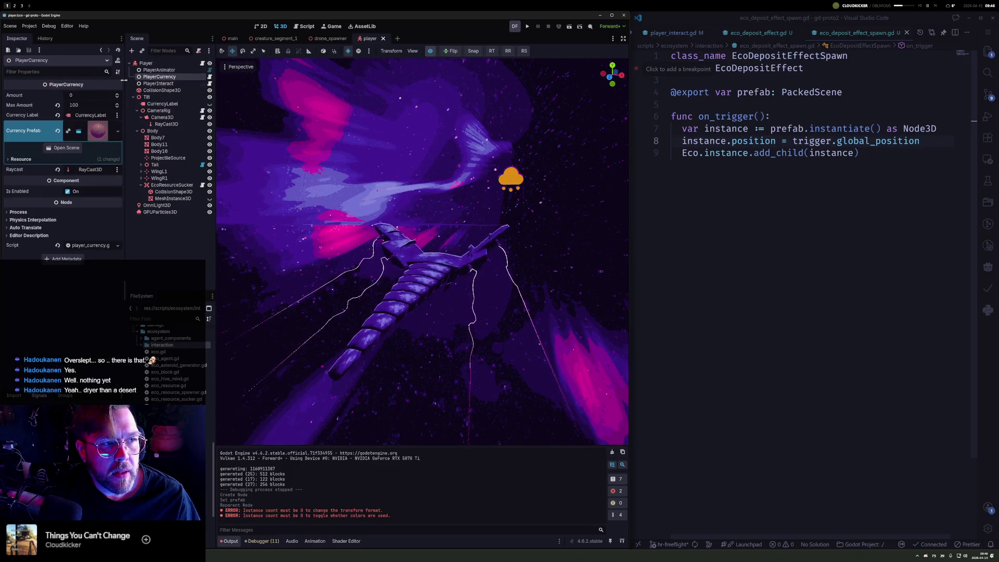
text(1000)
key(Return)
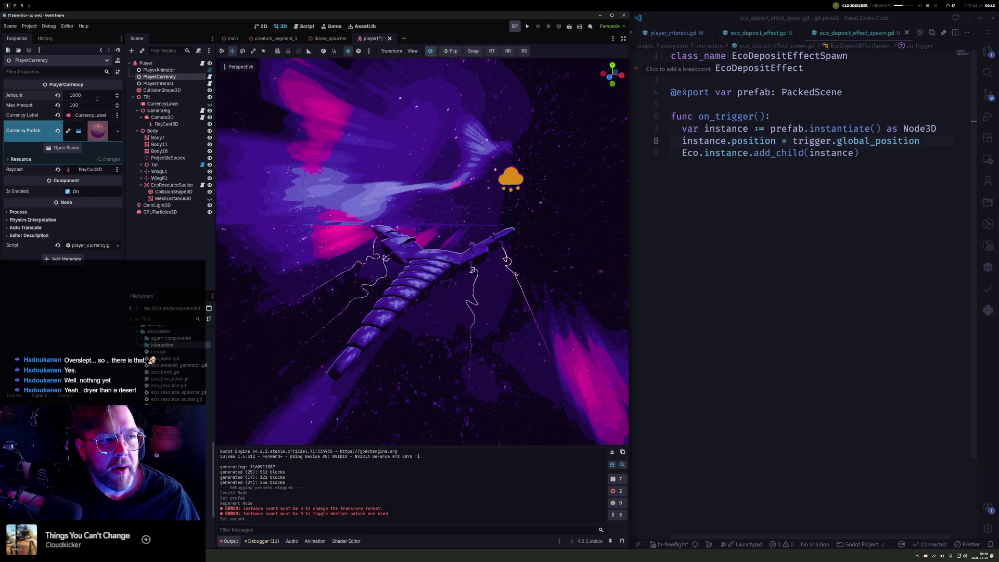
click(97, 97)
text(1)
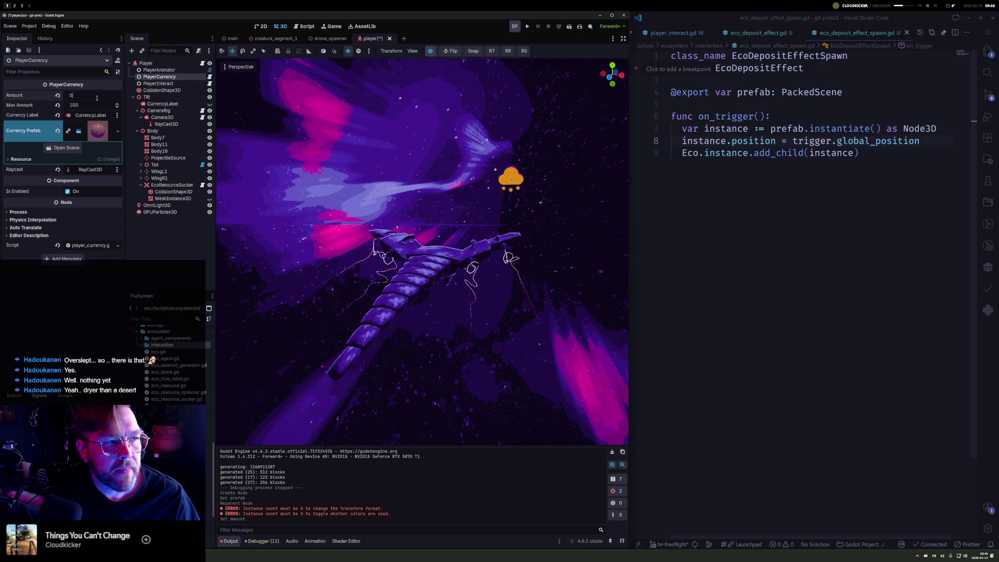
key(F5)
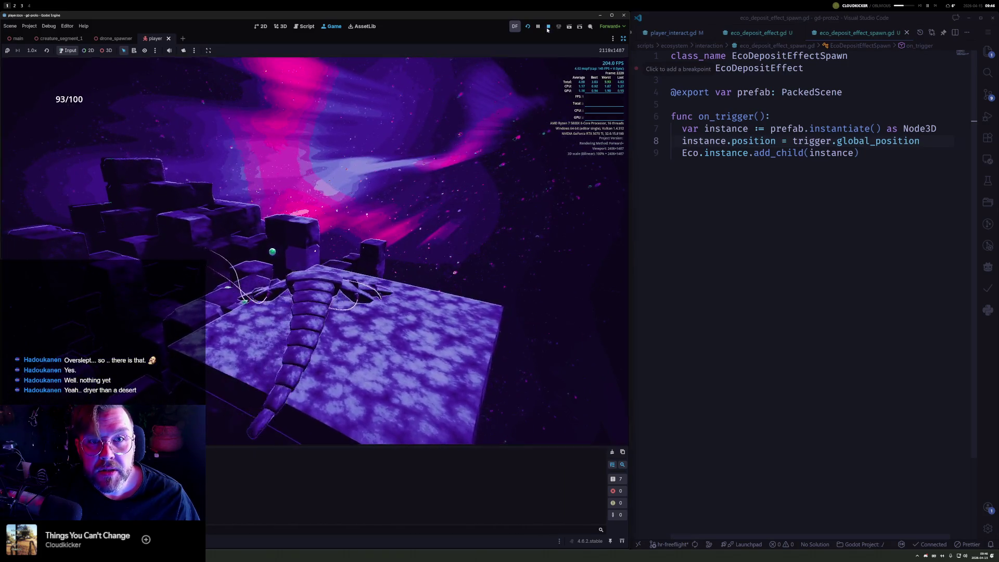
key(F8)
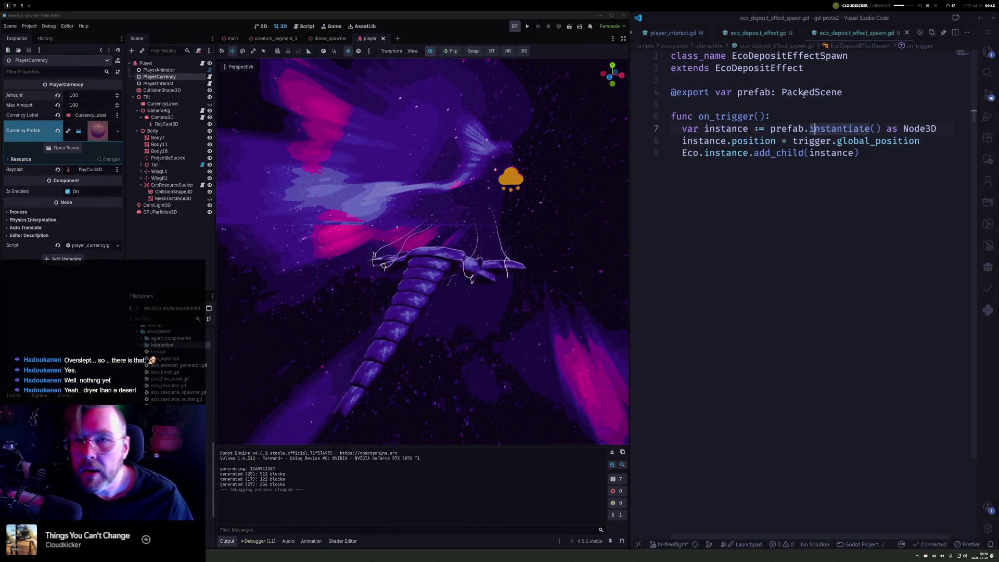
- Back in eco_deposit_effect.gd, add a blank line below the trigger declaration
click(674, 33)
click(764, 33)
click(779, 105)
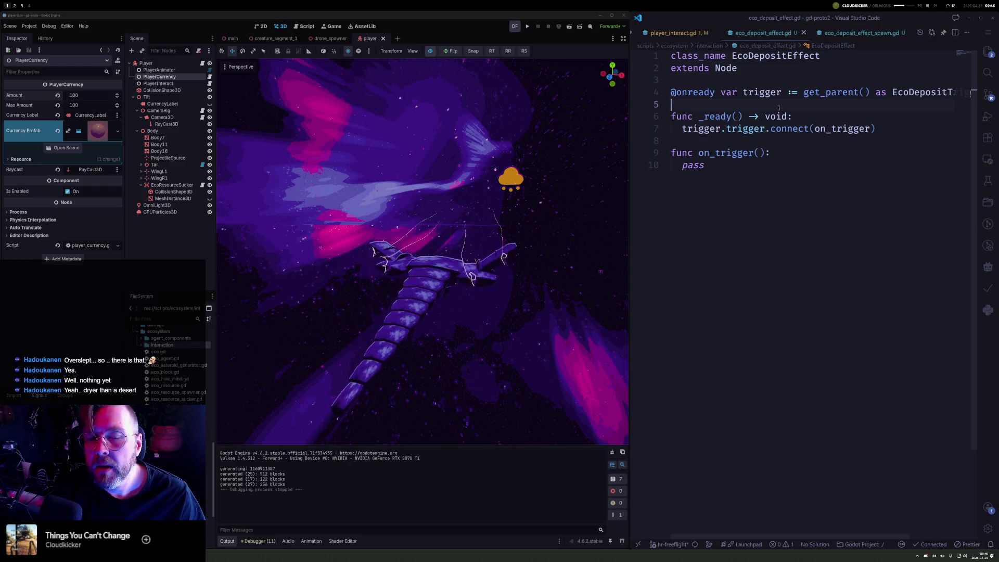
key(Return)
key(Up)
key(ctrl+p)
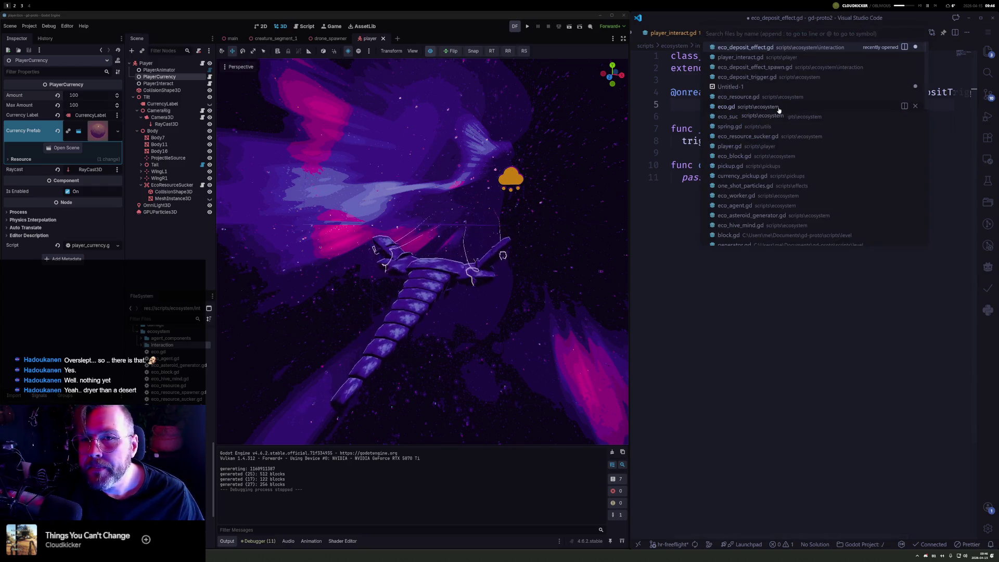
- Open player_interact.gd from Quick Open, trying then undoing a 'var current' line
key(Down)
key(Return)
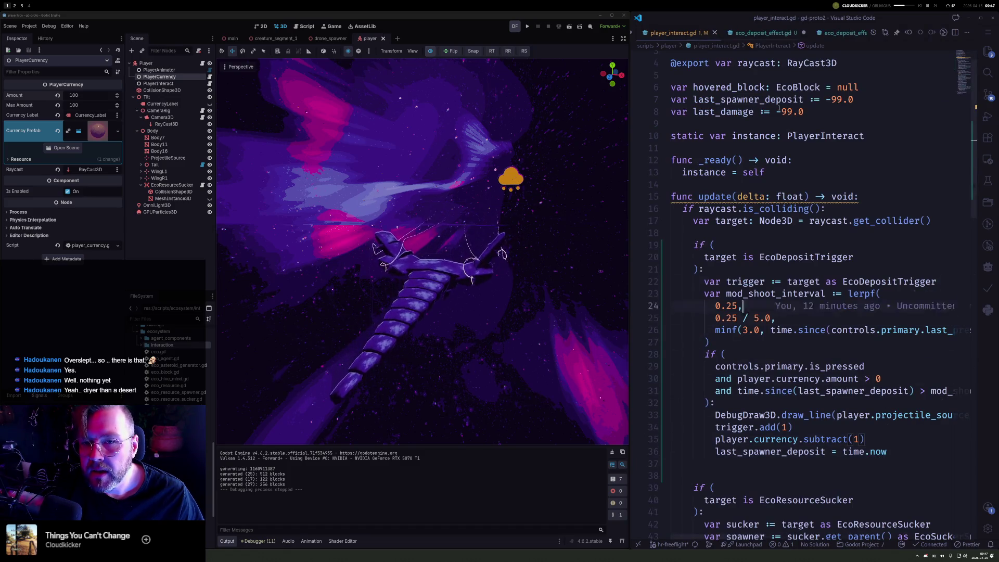
key(Return)
key(Return)
text(var cur)
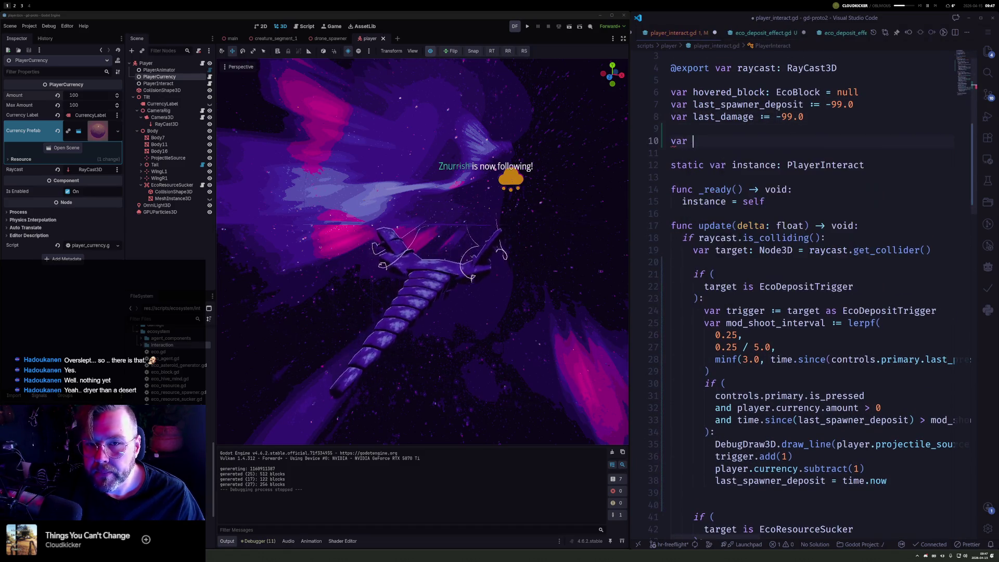
text(rent)
key(ctrl+z)
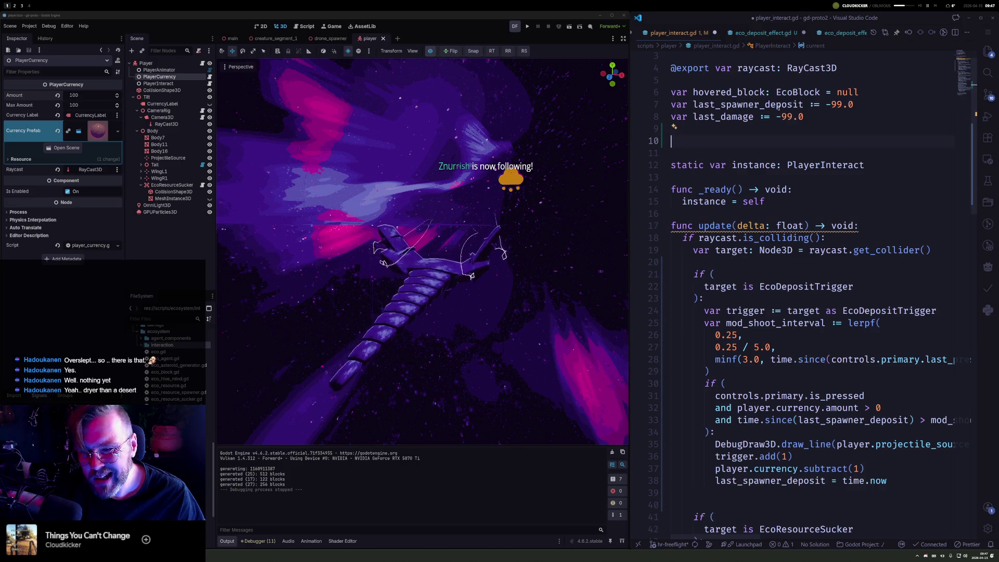
key(ctrl+z)
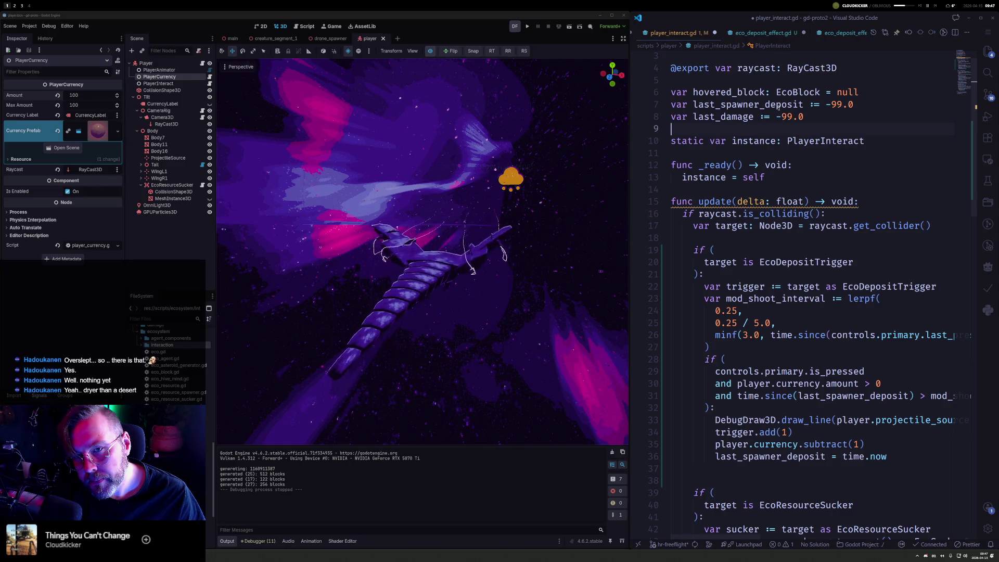
- In eco_deposit_effect.gd, create a new function named hover_enter()
click(761, 33)
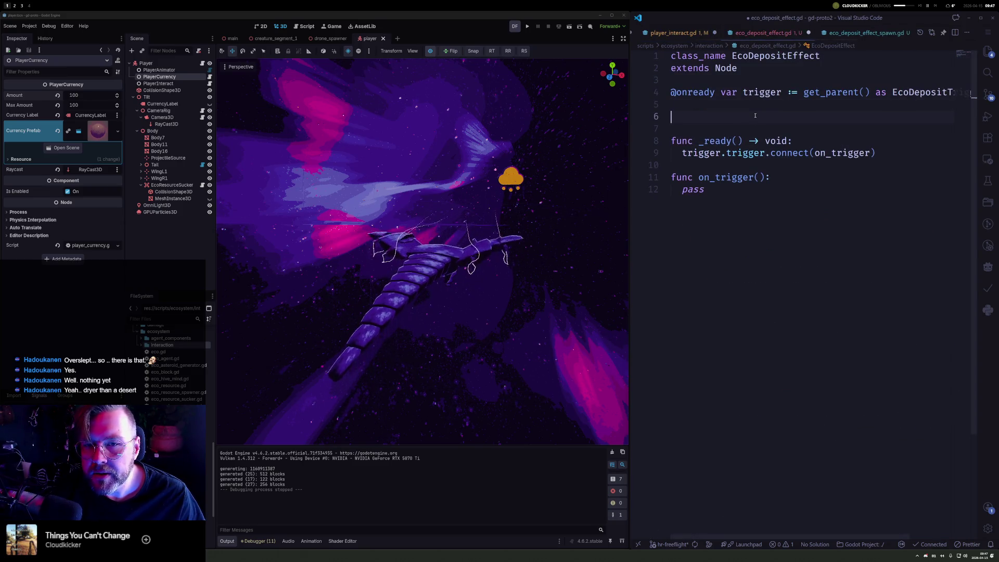
text(unc )
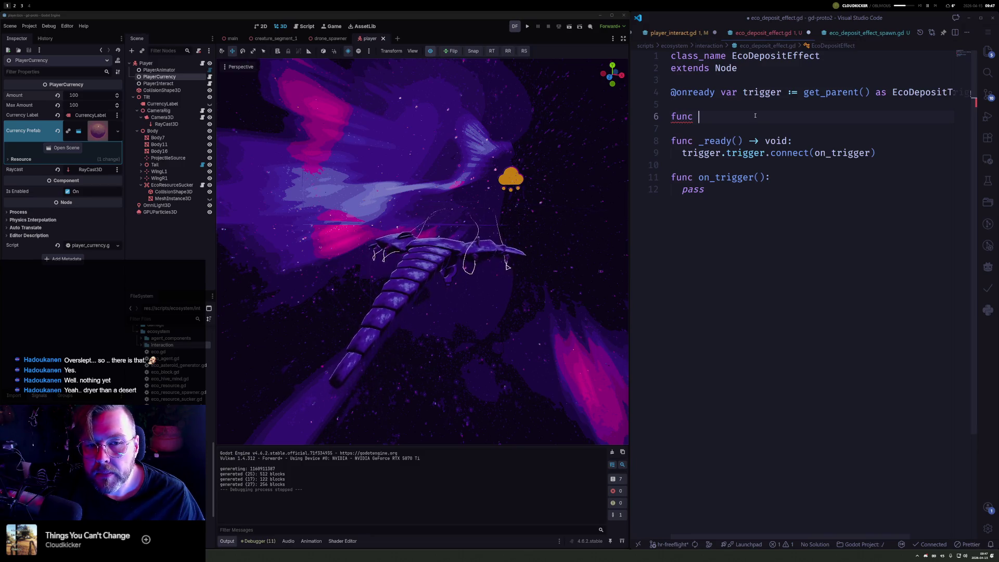
text(enter_)
key(Tab)
key(ctrl+z)
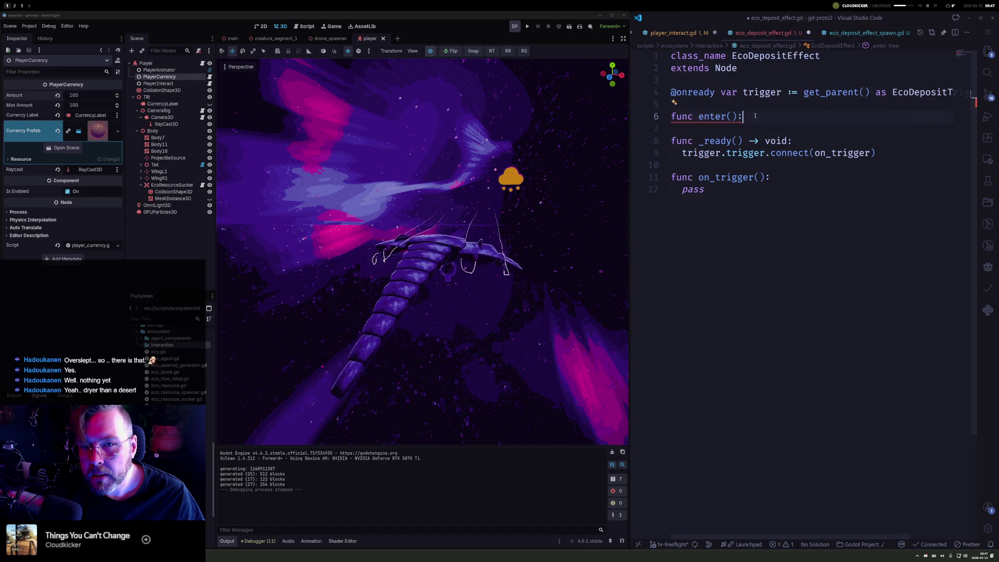
key(Return)
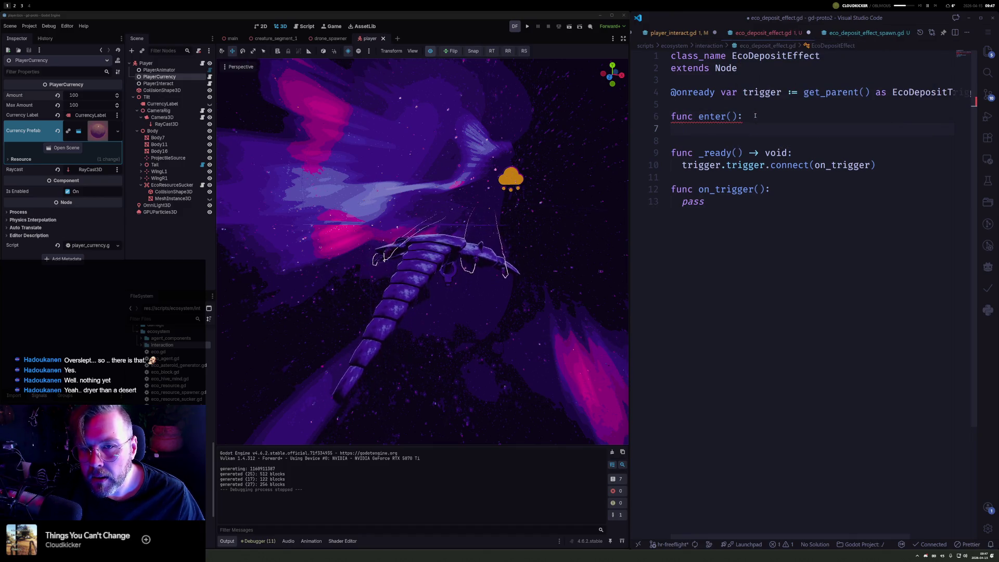
key(Up)
key(Right)
text(hov)
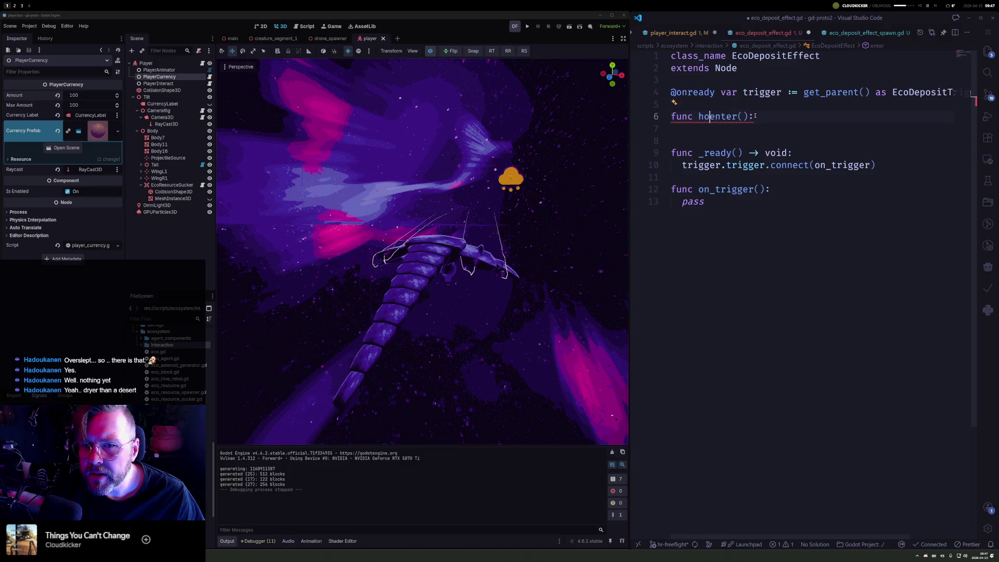
text(er_)
key(End)
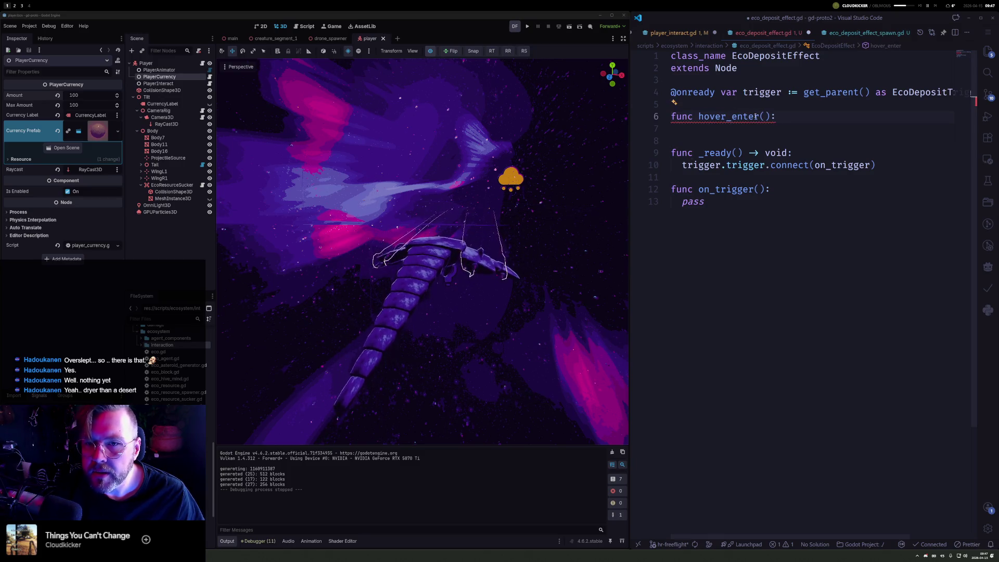
- Declare 'var is_hovering:bool = false' above hover_enter
key(Return)
key(Up)
key(Home)
key(Return)
key(Return)
key(Up)
key(Up)
text(/ar i)
key(BackSpace)
key(BackSpace)
key(BackSpace)
text(var is_h)
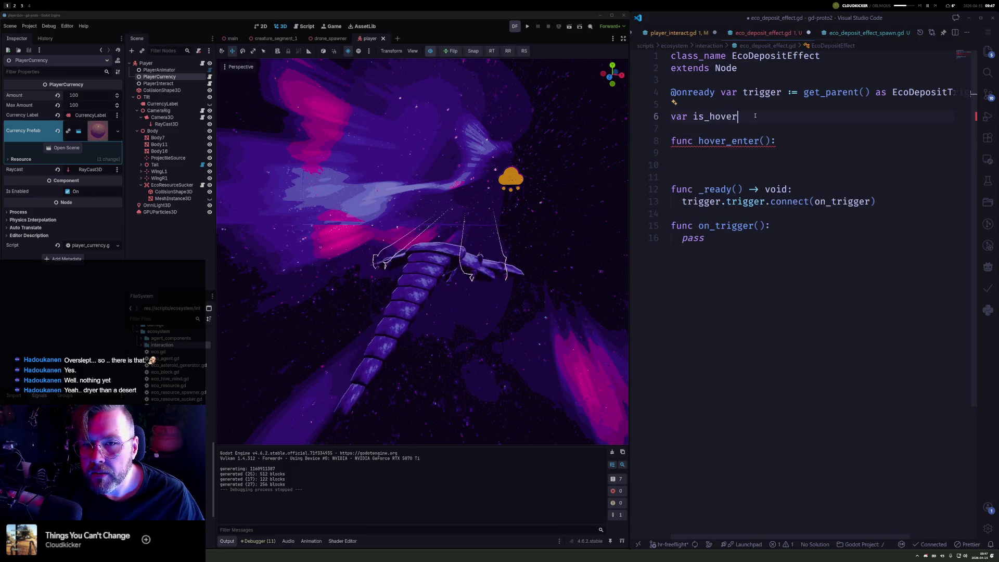
key(BackSpace)
key(BackSpace)
text(ng)
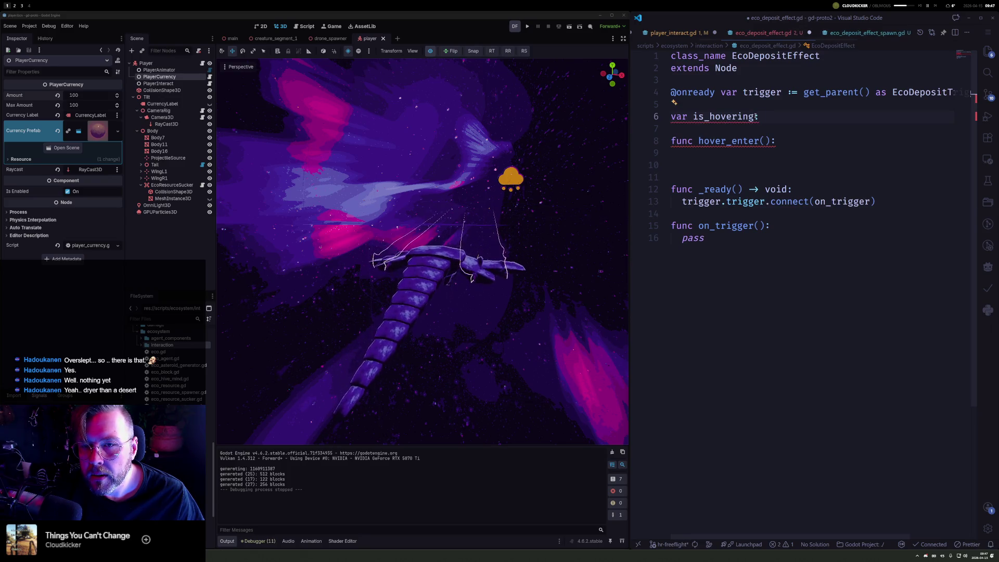
text(:bool = false)
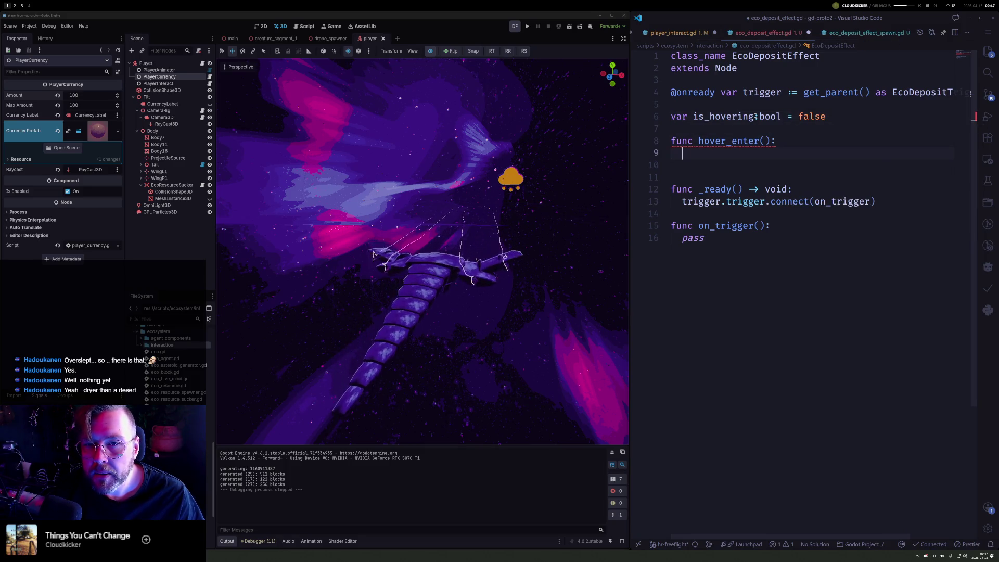
- Make hover_enter's body set is_hovering to true
key(Tab)
text(is_hovering:bool)
text( = f)
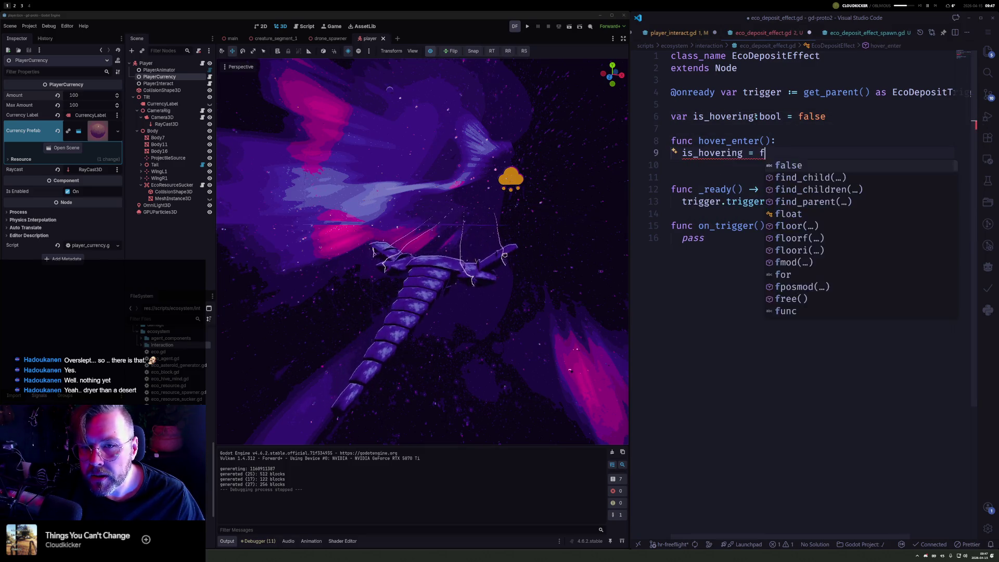
key(BackSpace)
text(true)
key(Return)
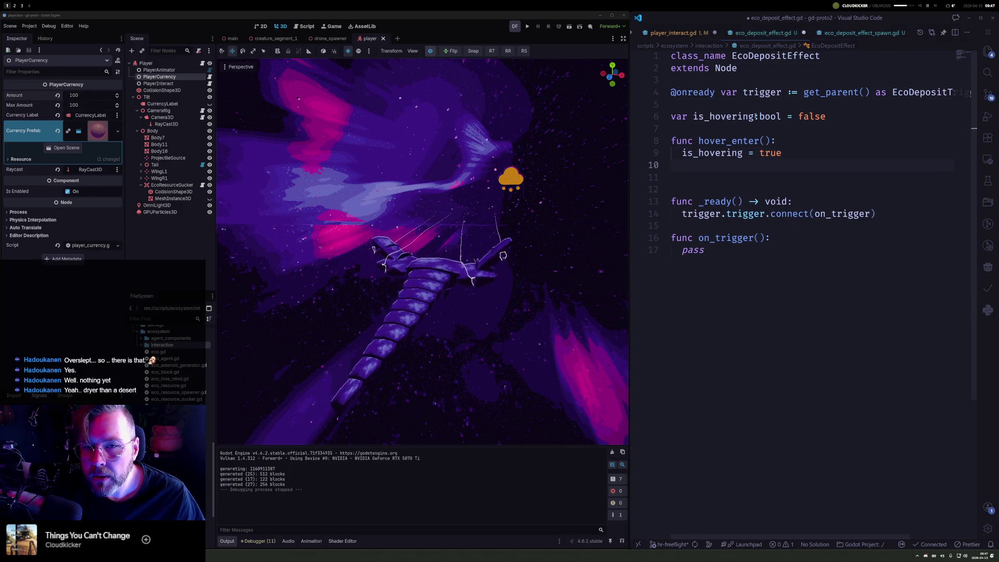
text(else)
key(BackSpace)
key(BackSpace)
key(BackSpace)
key(Up)
key(Up)
- Duplicate hover_enter below itself and rename the copy hover_exit
key(shift+Down)
key(shift+Down)
key(shift+alt+Down)
key(Return)
click(756, 177)
double_click(756, 177)
text(hover_exit)
- Rename the copy to hover_leave and make it set is_hovering to false
key(Down)
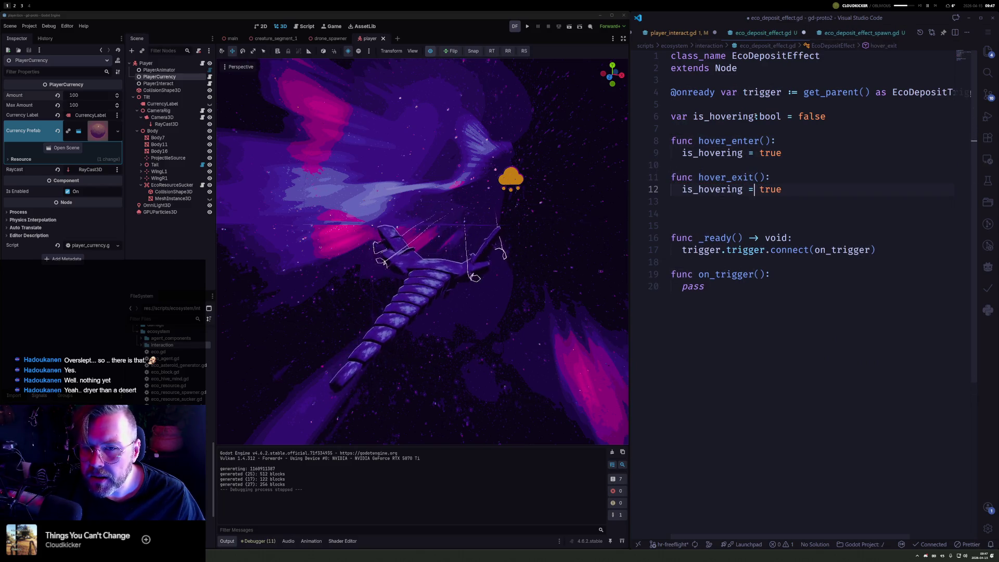
key(End)
key(Up)
key(Left)
key(Left)
key(Left)
key(ctrl+Left)
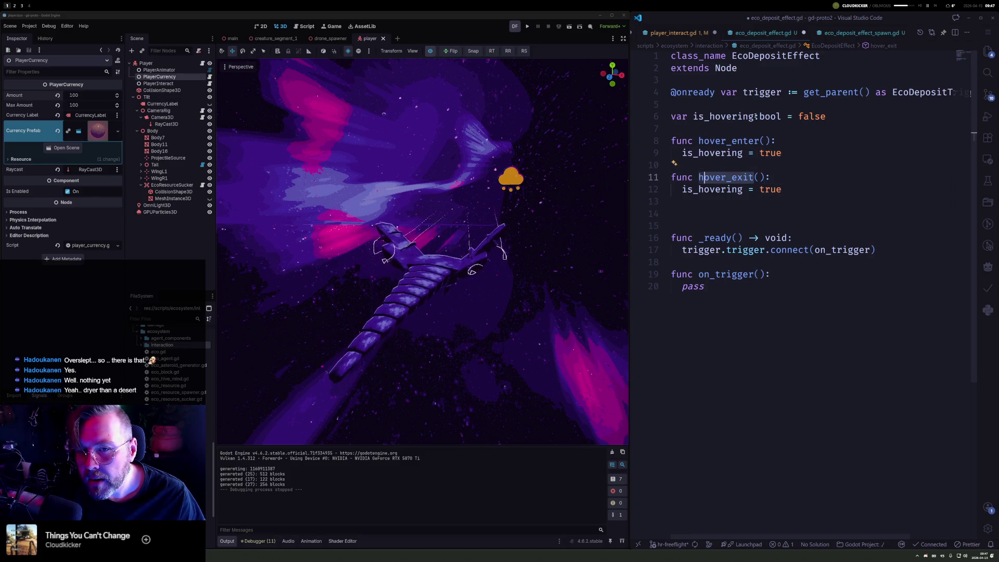
key(ctrl+Delete)
text(leave)
key(Up)
key(Up)
key(Up)
key(Down)
key(Down)
key(Down)
key(ctrl+Delete)
text(false)
- Tidy the blank lines and begin a new func declaration above on_trigger
key(Down)
key(Down)
key(Down)
key(Delete)
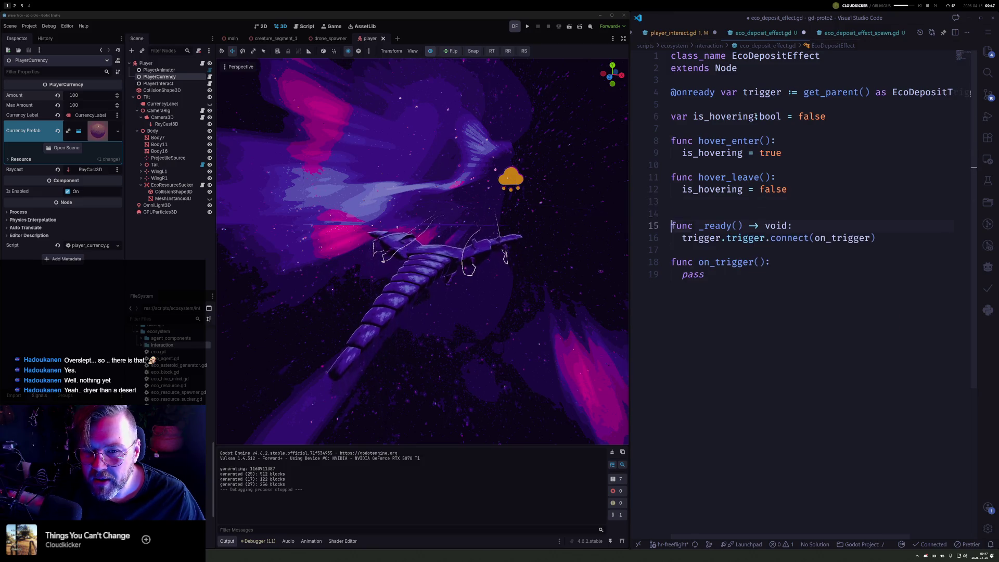
key(Return)
key(Return)
key(Up)
text(func )
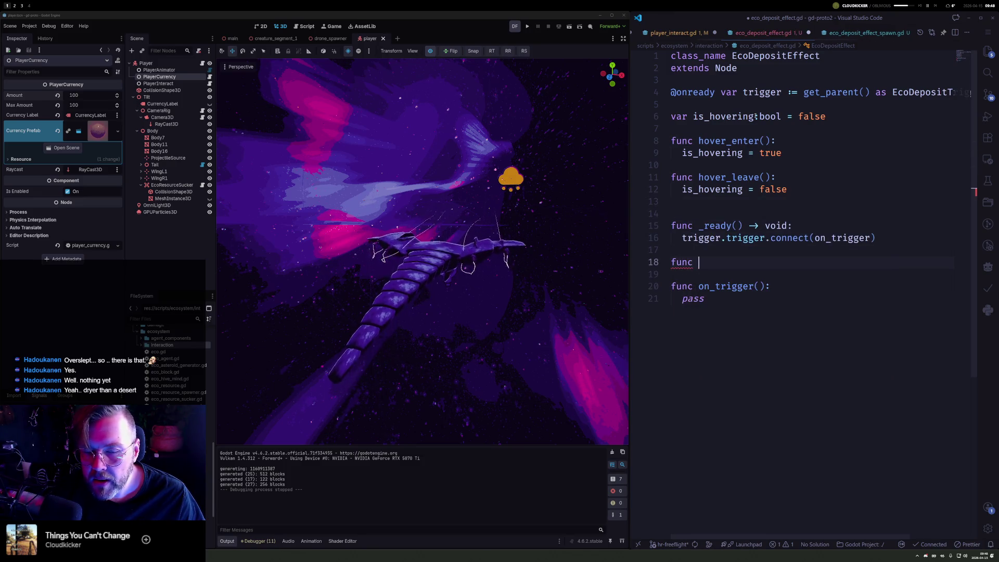
text(_)
- Add a _physics_process(delta: float) -> void override with a pass body and save eco_deposit_effect.gd
key(BackSpace)
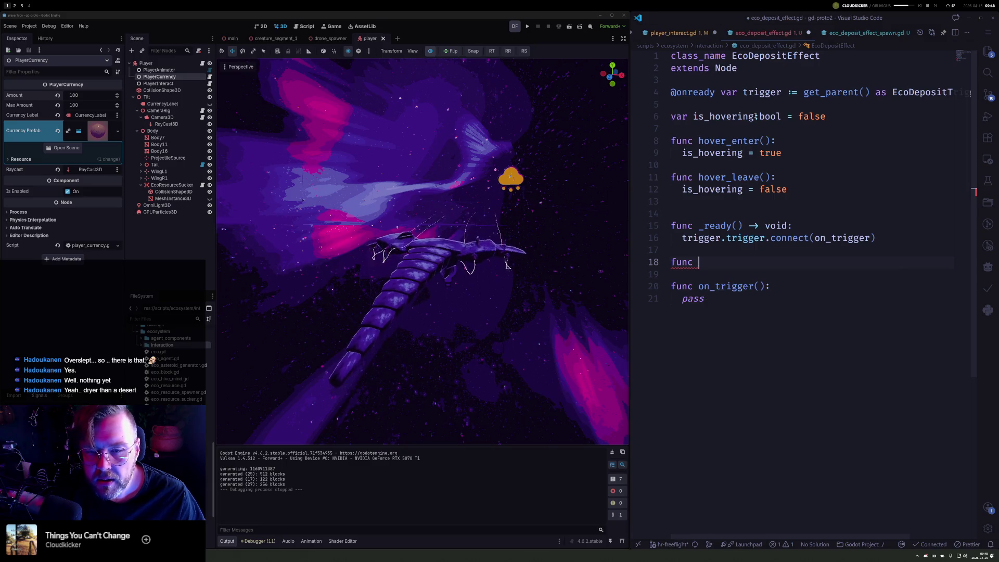
text(_phs)
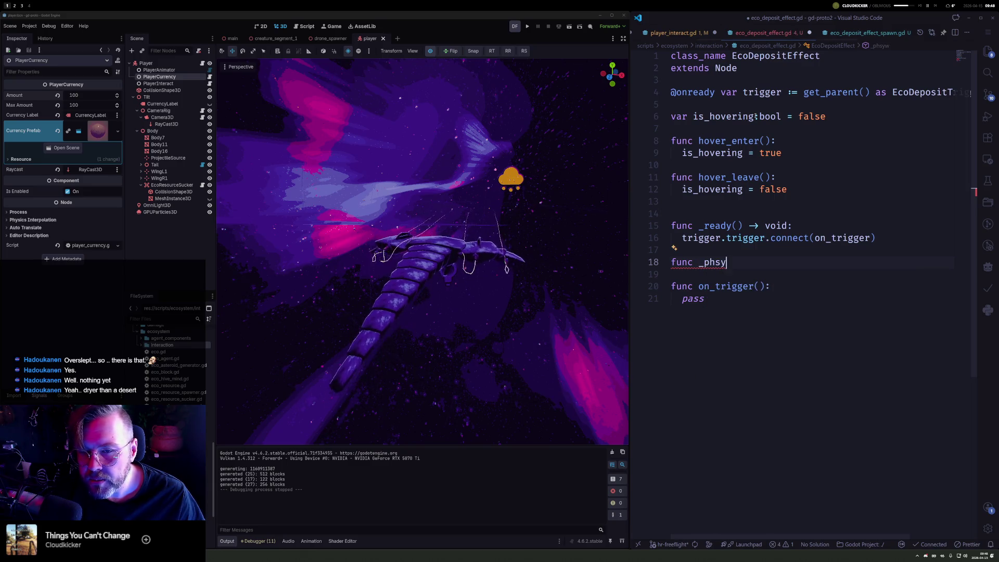
key(Return)
key(Return)
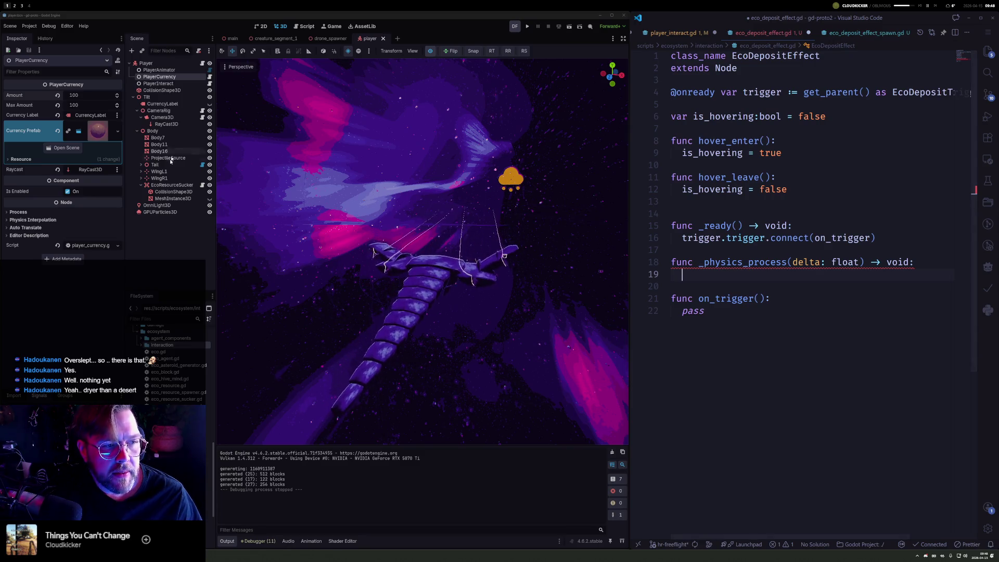
click(231, 39)
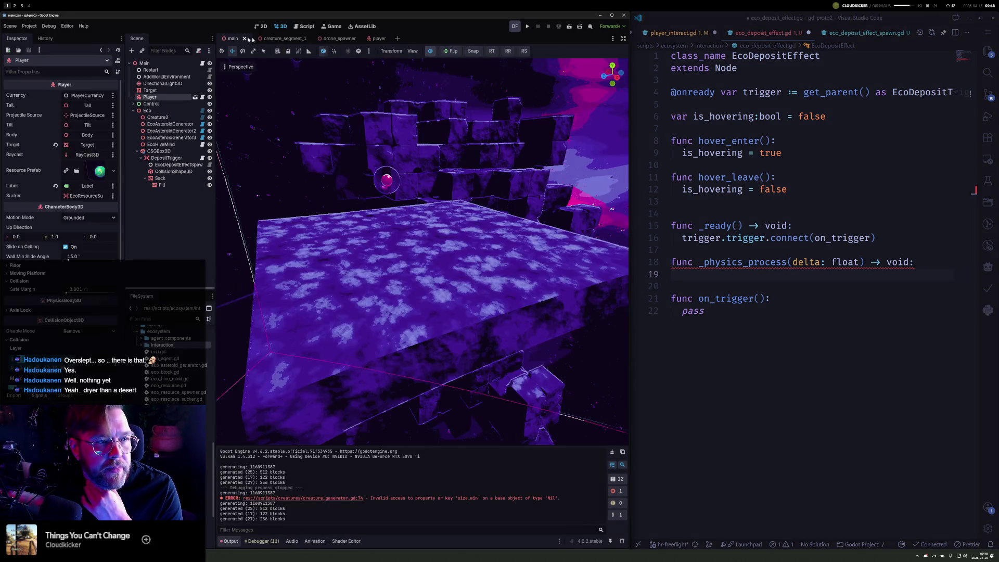
click(731, 276)
text(pass)
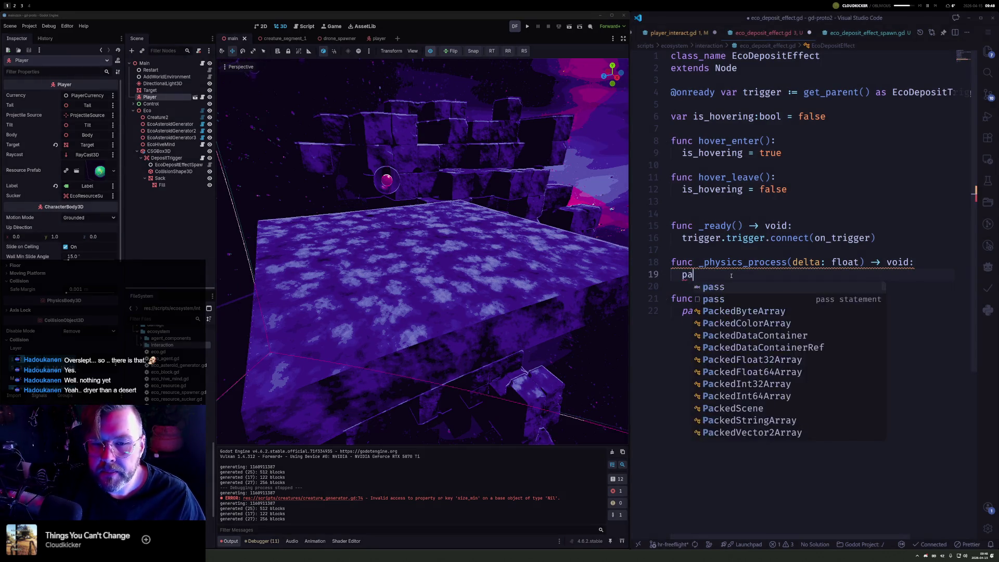
key(ctrl+s)
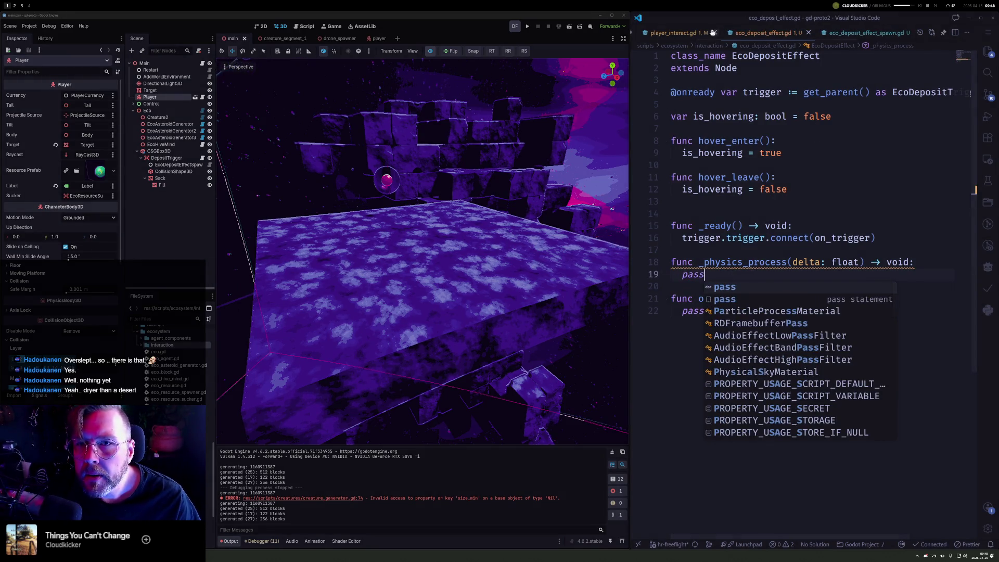
key(ctrl+Tab)
- Declare 'var current_trigger: EcoDepositTrigger = null' below the static instance declaration
click(789, 176)
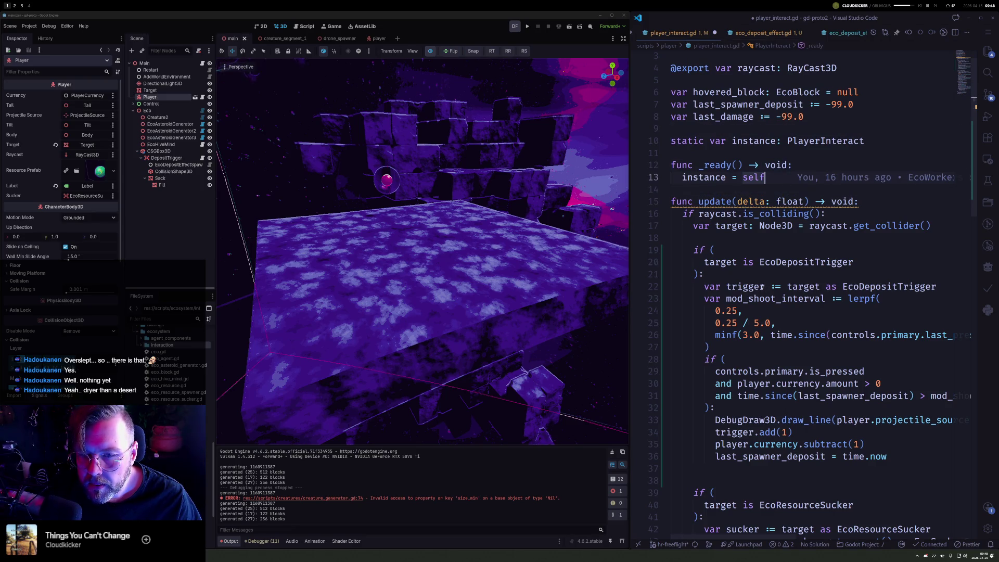
click(741, 239)
scroll(739, 250, down, 3)
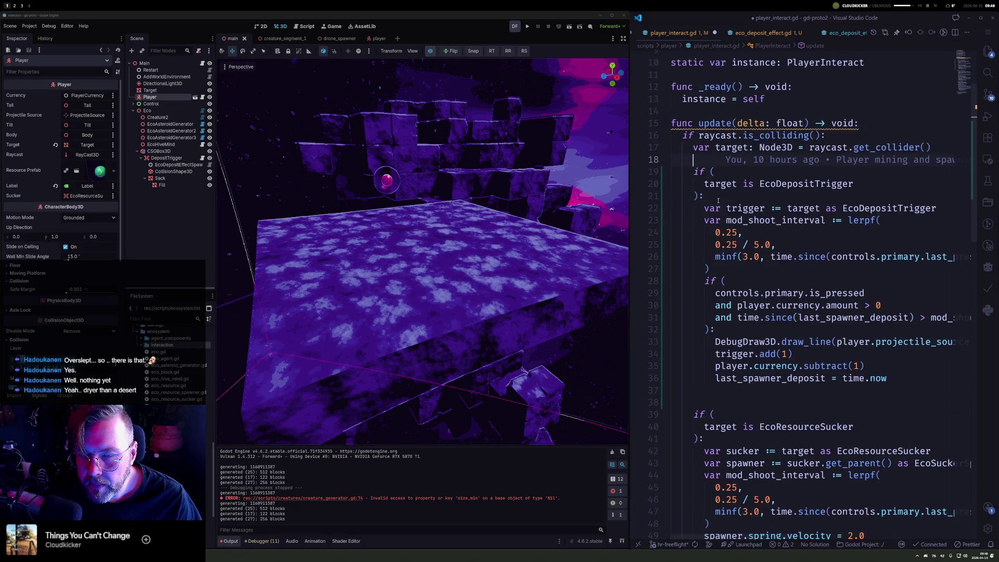
scroll(715, 177, up, 4)
click(757, 166)
text(--)
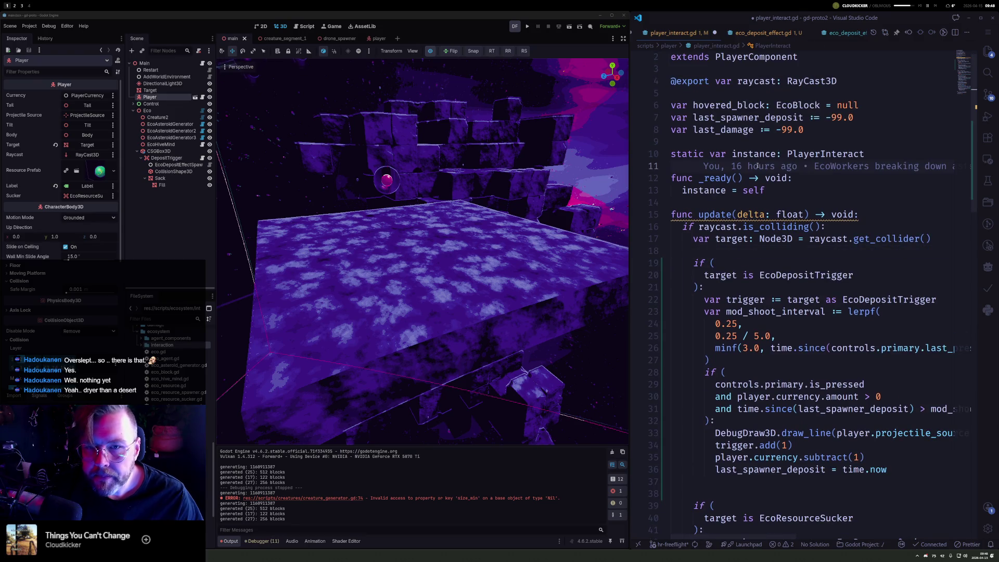
key(BackSpace)
key(BackSpace)
key(Return)
key(Return)
key(Up)
text(var curren)
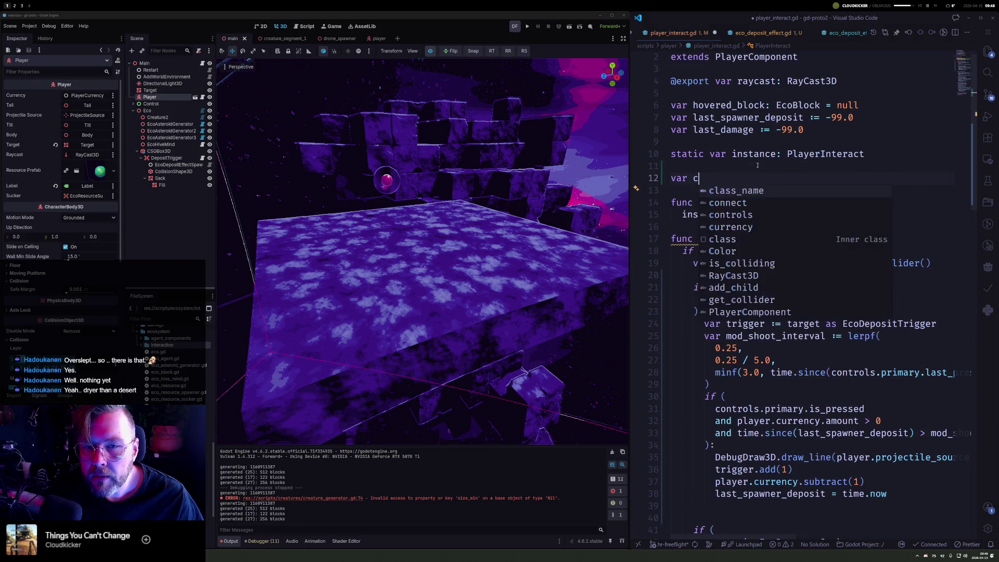
text(t_tri)
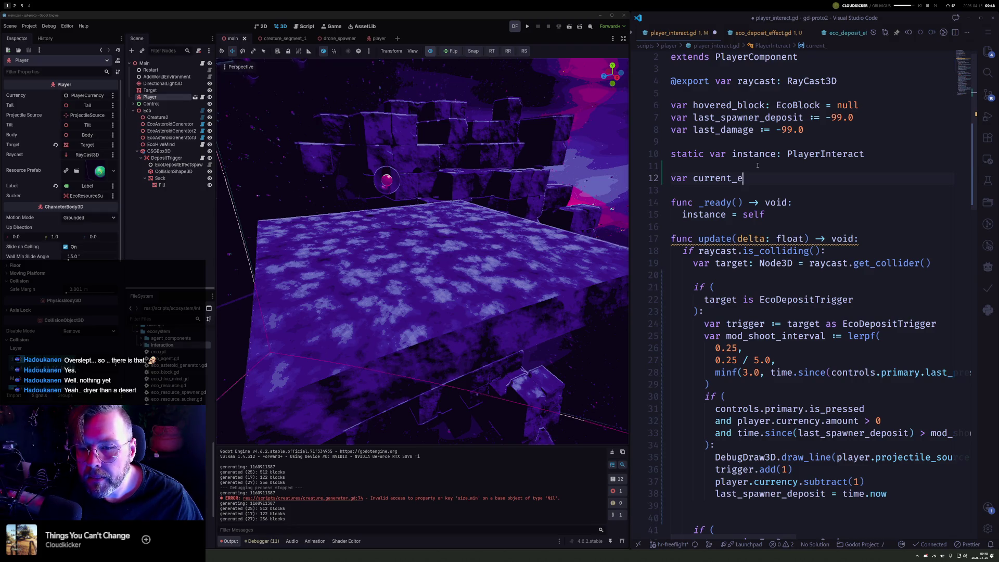
text(gger:=)
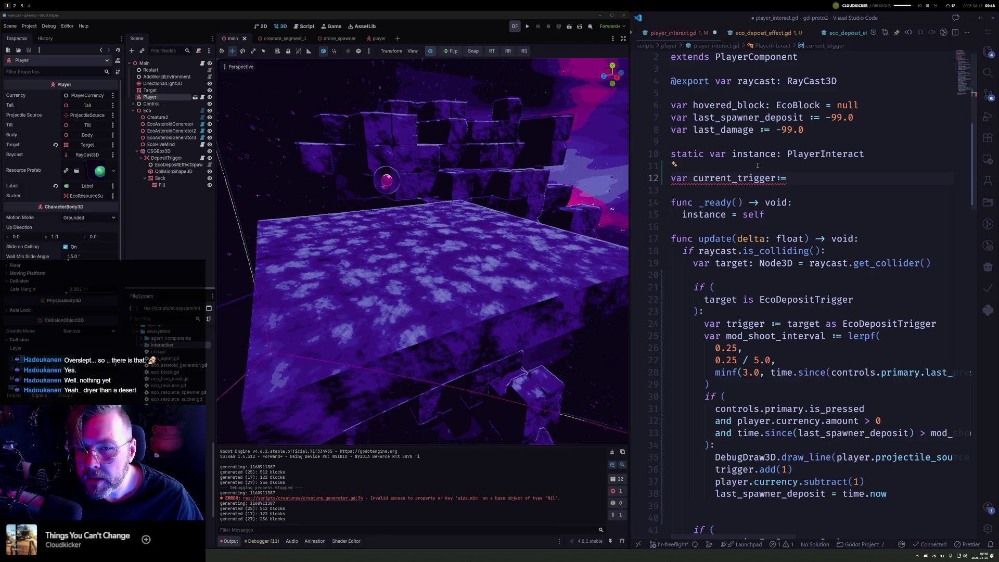
text(Ecode)
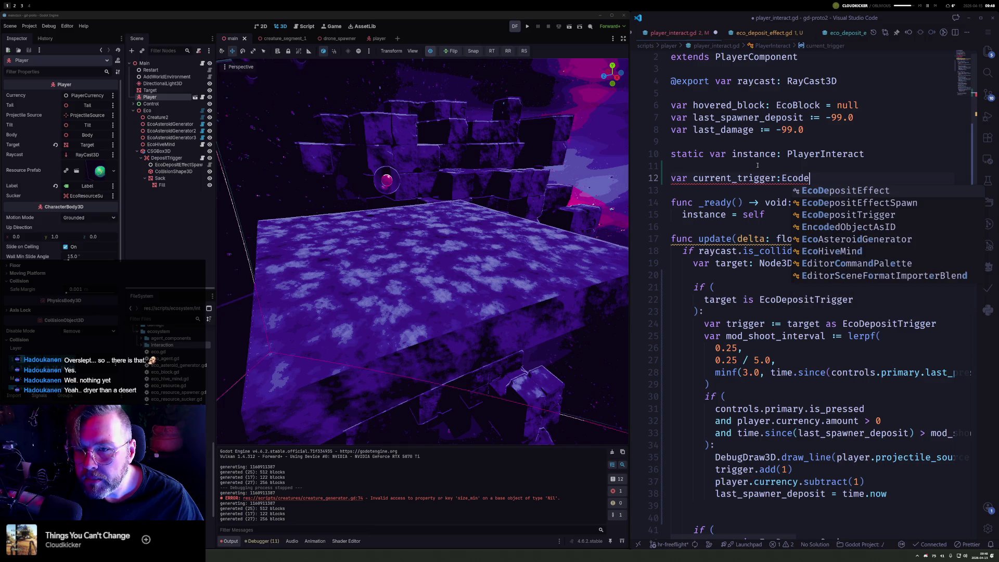
key(Return)
text(fasle)
key(Left)
key(Left)
key(Left)
key(BackSpace)
key(Delete)
key(Delete)
key(Delete)
text(= nu)
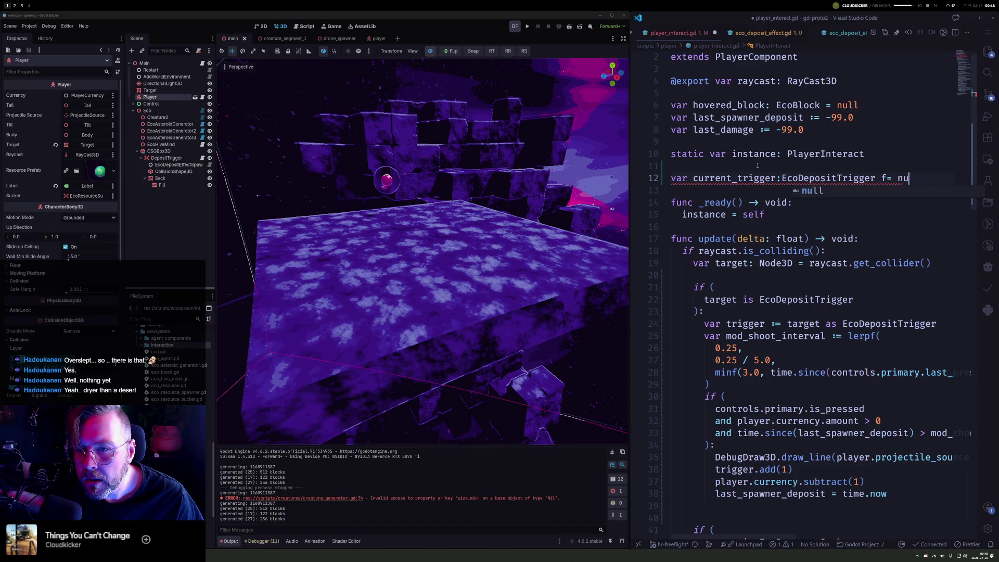
key(Left)
key(Left)
key(Left)
key(Down)
key(Down)
key(Down)
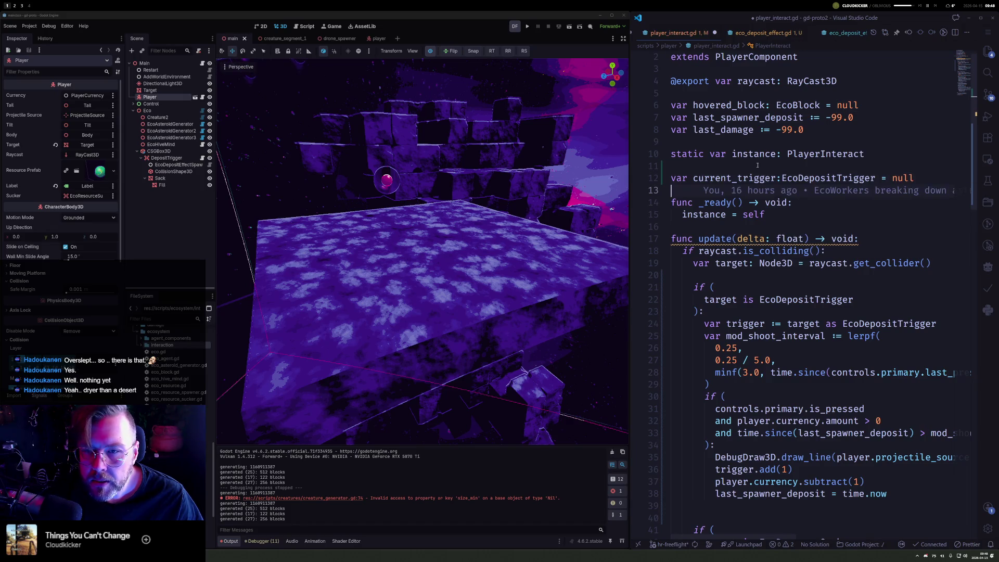
- After the interval calculation, add 'if is_instance_valid(current_trigger):'
key(Down)
key(Down)
key(Down)
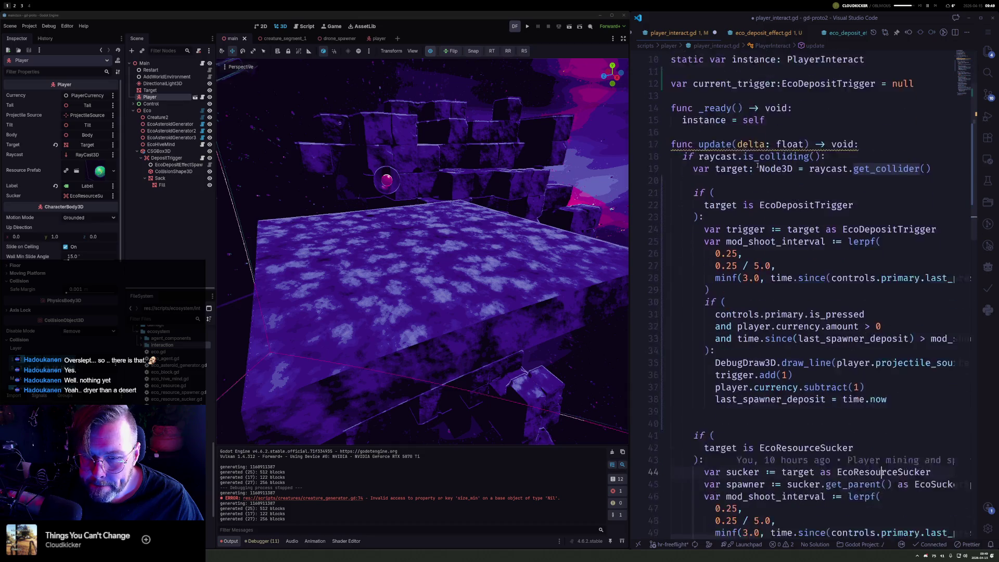
key(Up)
key(Up)
key(Up)
key(Up)
key(Down)
key(Down)
key(Down)
key(Return)
key(Return)
key(Return)
key(Up)
key(Up)
key(Tab)
key(Tab)
key(Tab)
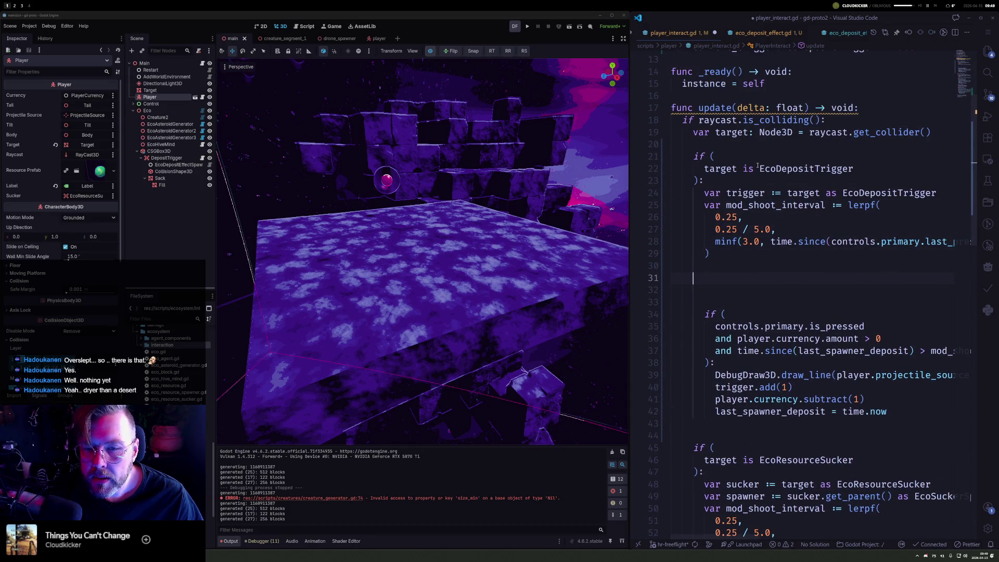
text(if is_instance)
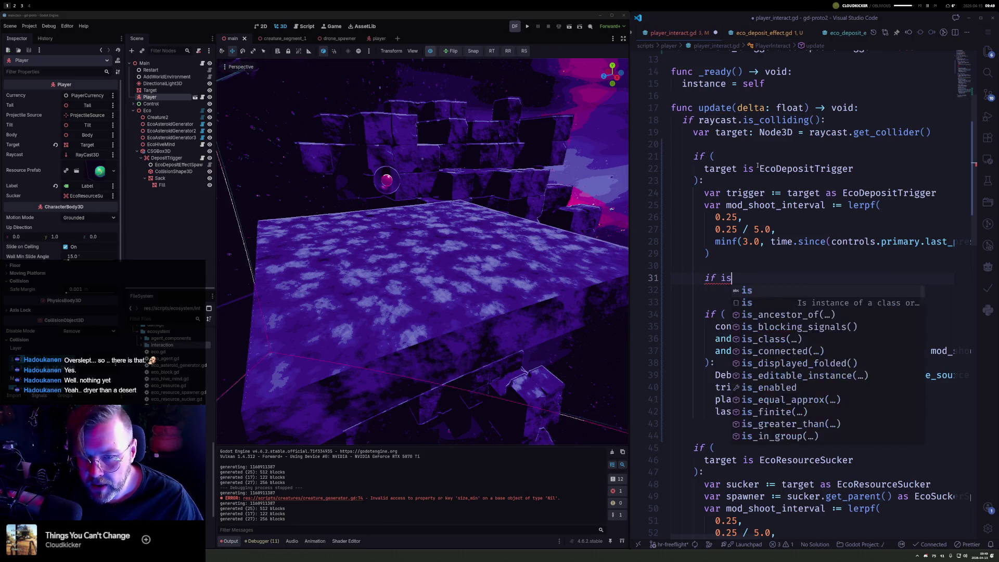
key(Return)
text(current_trigger))
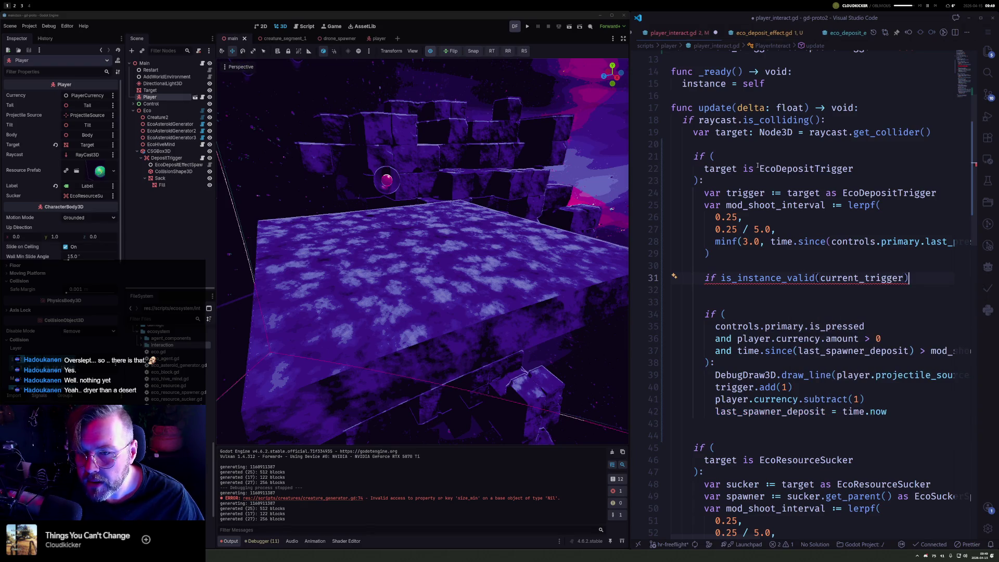
key(Return)
key(Up)
key(End)
text(:)
- Turn it into a multi-line parenthesized condition adding 'and current_trigger != trigger'
key(Left)
text(and)
key(shift+ctrl+Right)
key(shift+ctrl+Right)
key(shift+ctrl+Right)
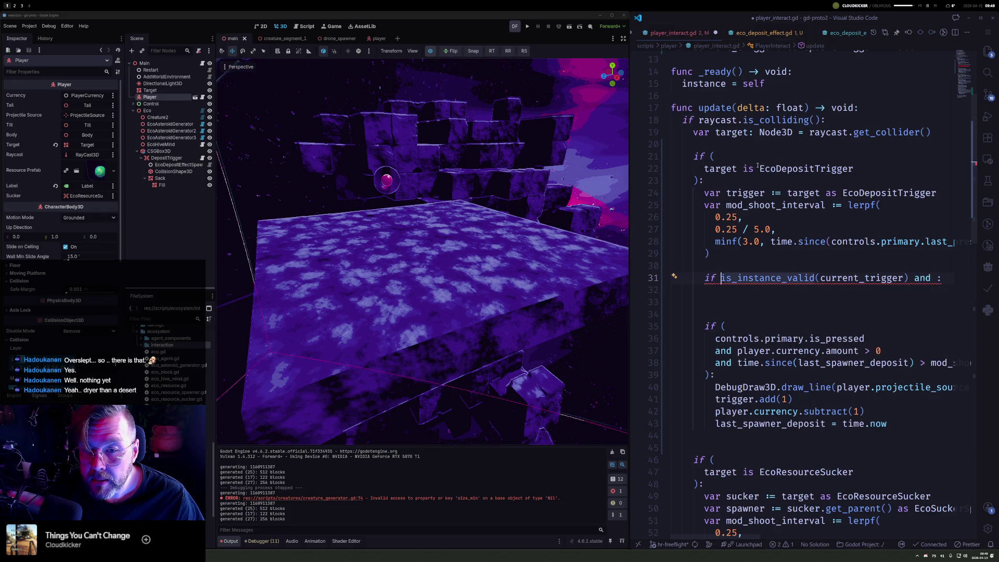
text(()
key(Return)
key(ctrl+z)
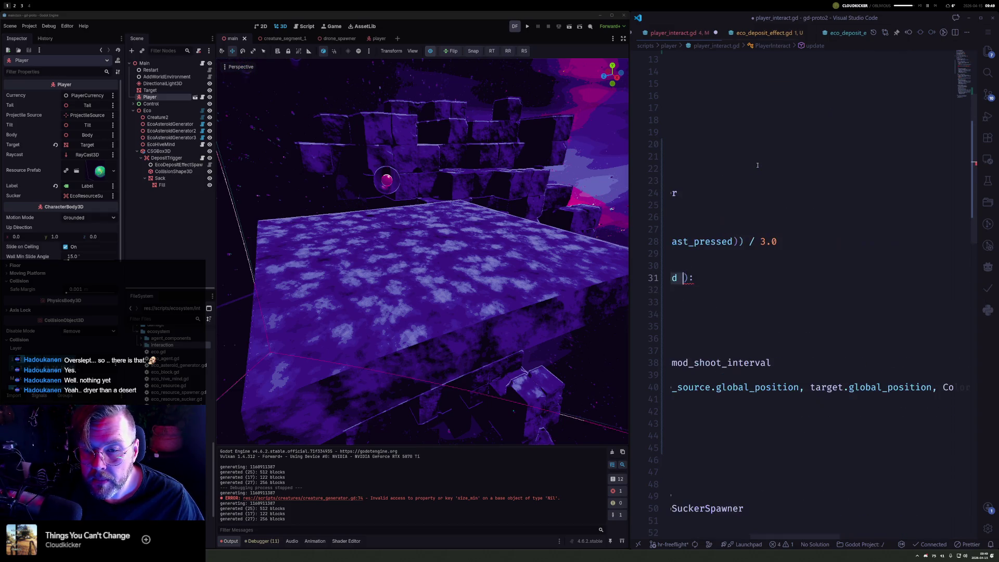
key(Return)
key(Return)
key(Up)
key(Return)
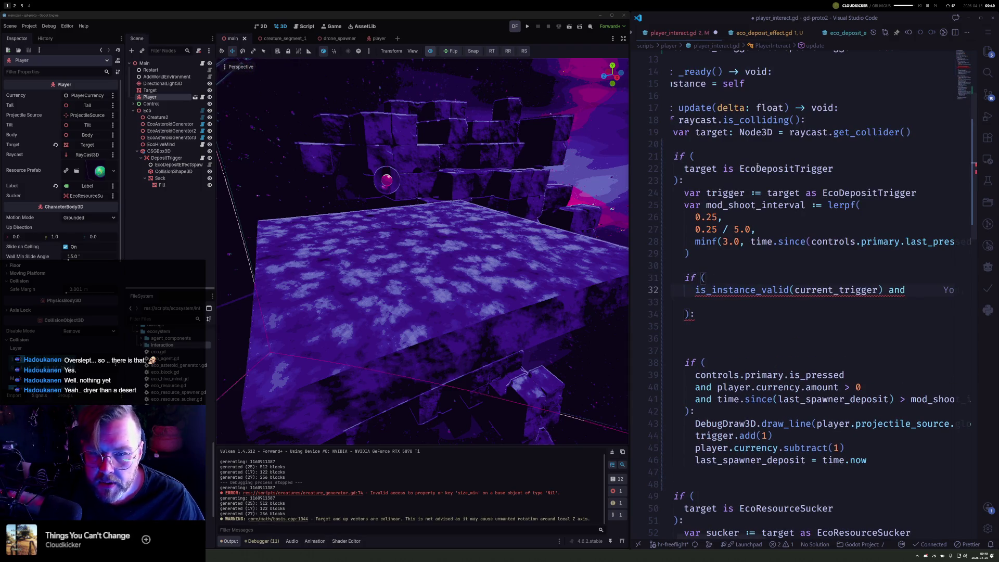
drag(631, 199, 557, 199)
click(705, 294)
key(Return)
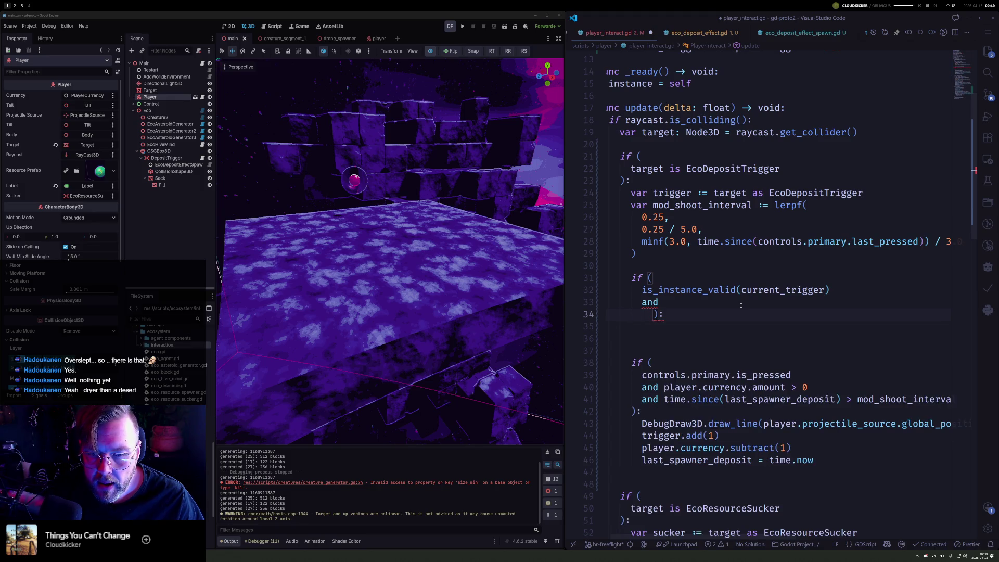
key(ctrl+z)
text(current_trigger ≠ )
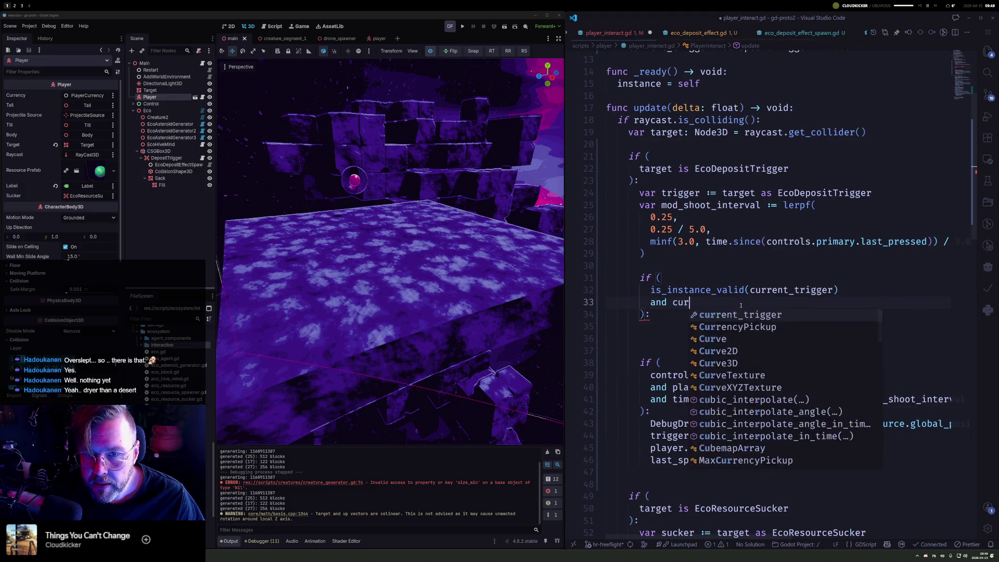
text(trigger ≠ tg)
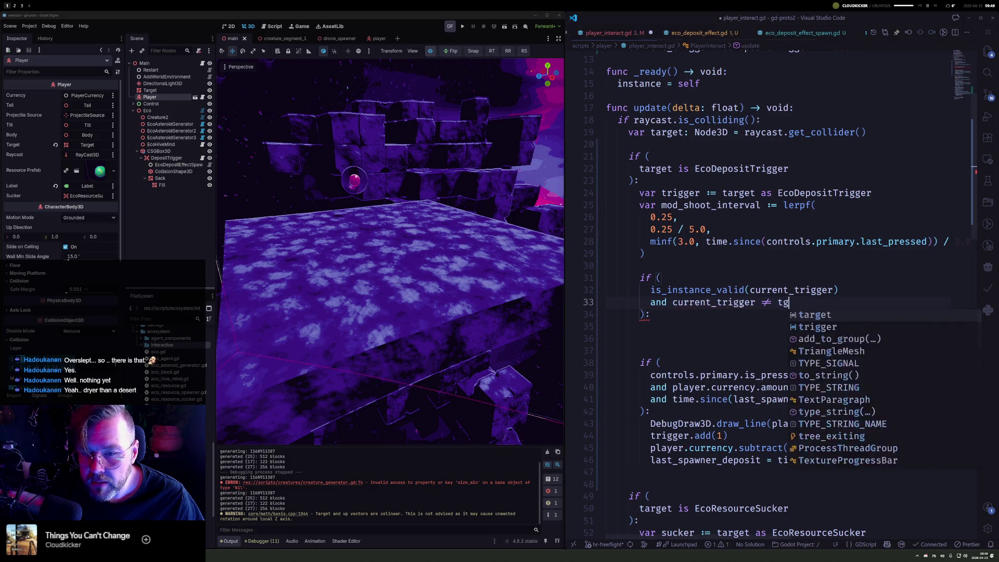
key(Tab)
- Start a current_trigger.hover call in the if body, then check eco_deposit_effect.gd's hover functions
key(Down)
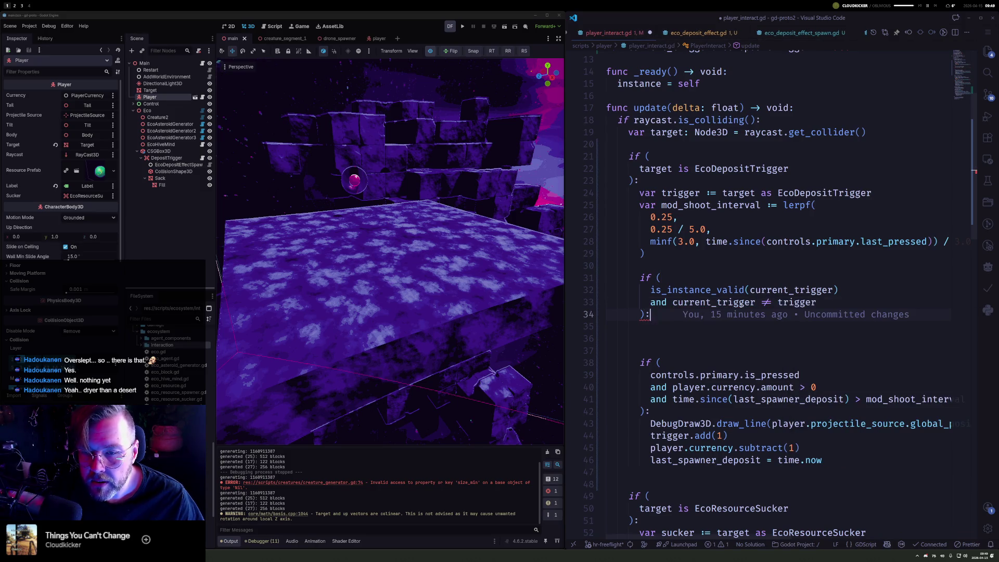
key(Return)
text(curren)
key(Tab)
text(.)
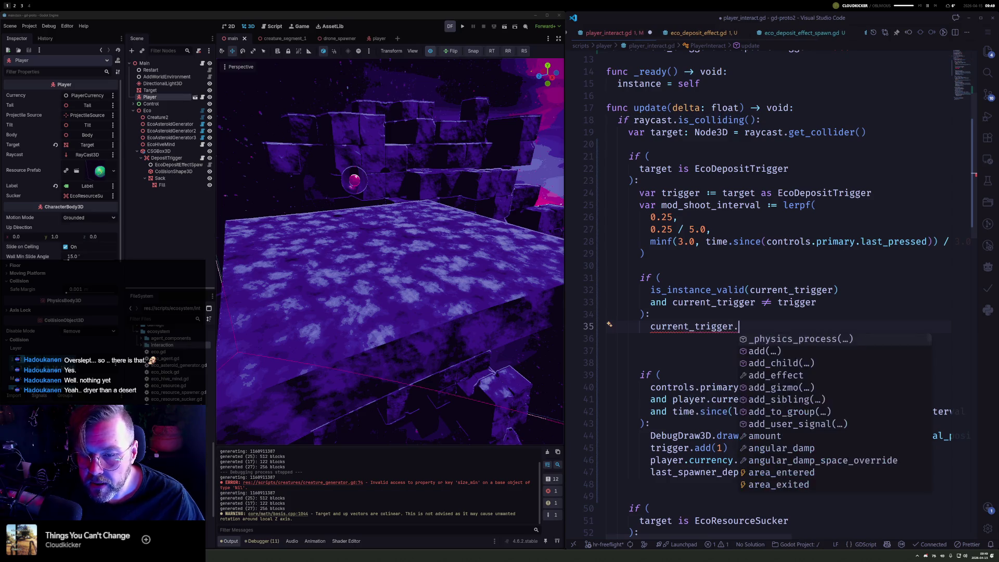
text(hoverl)
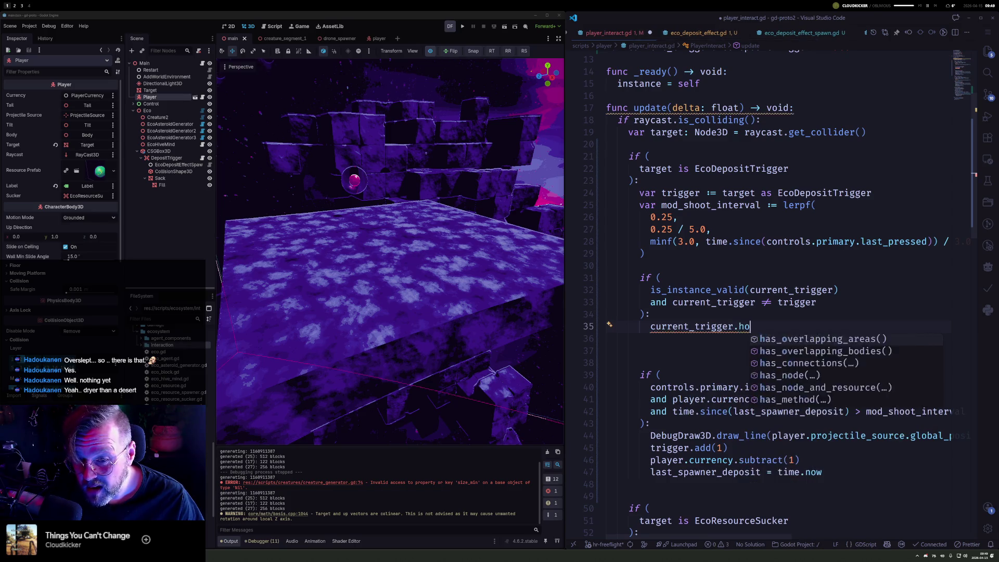
key(ctrl+shift+Left)
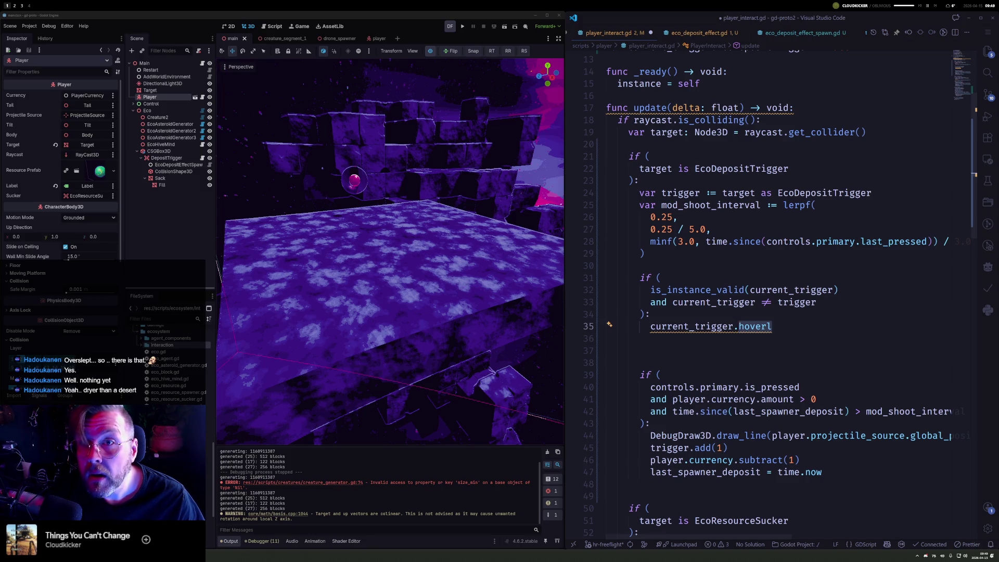
click(686, 34)
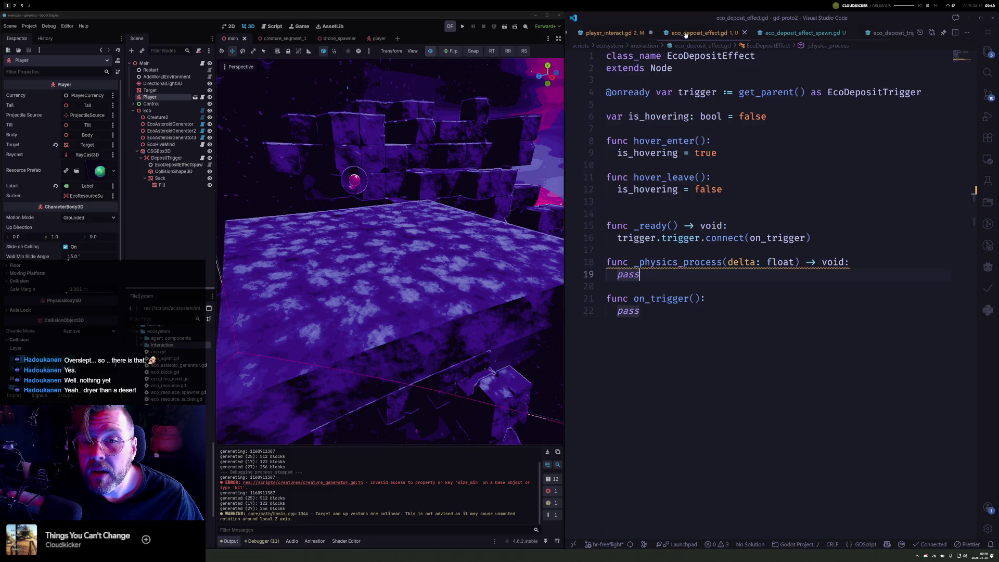
- Cut the is_hovering variable and hover_enter/hover_leave functions out of eco_deposit_effect.gd
drag(741, 207, 607, 116)
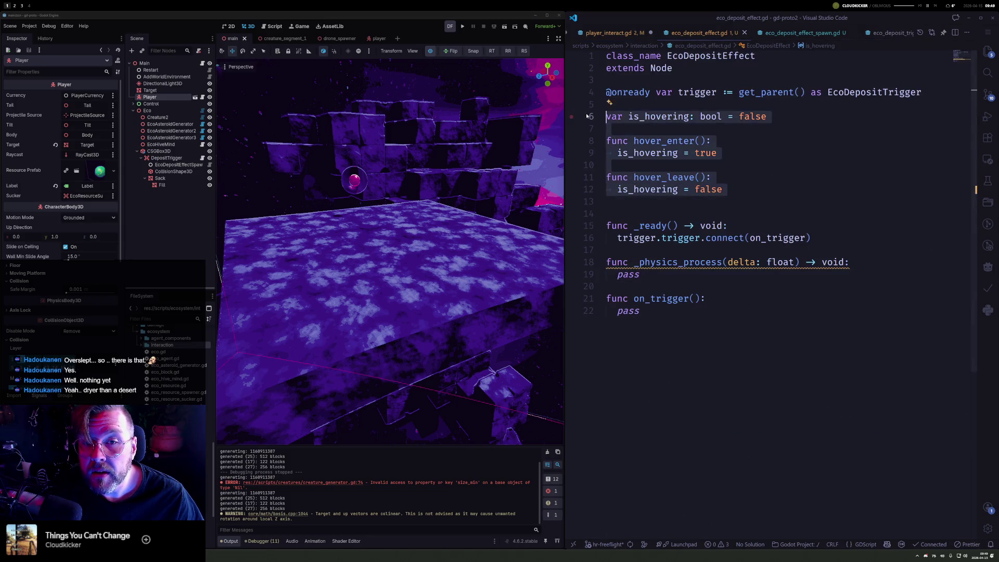
key(BackSpace)
key(ctrl+z)
key(ctrl+z)
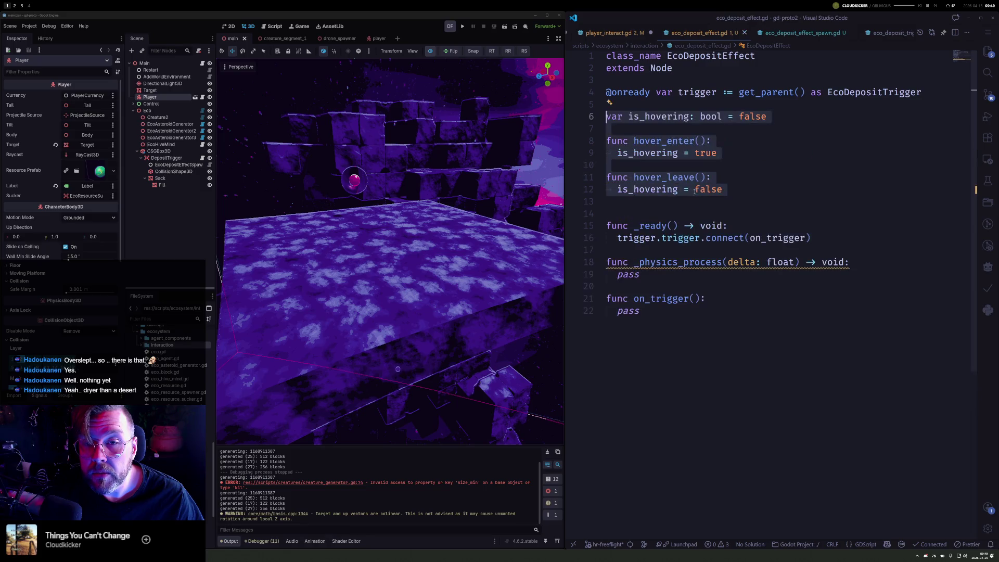
drag(652, 267, 618, 254)
key(BackSpace)
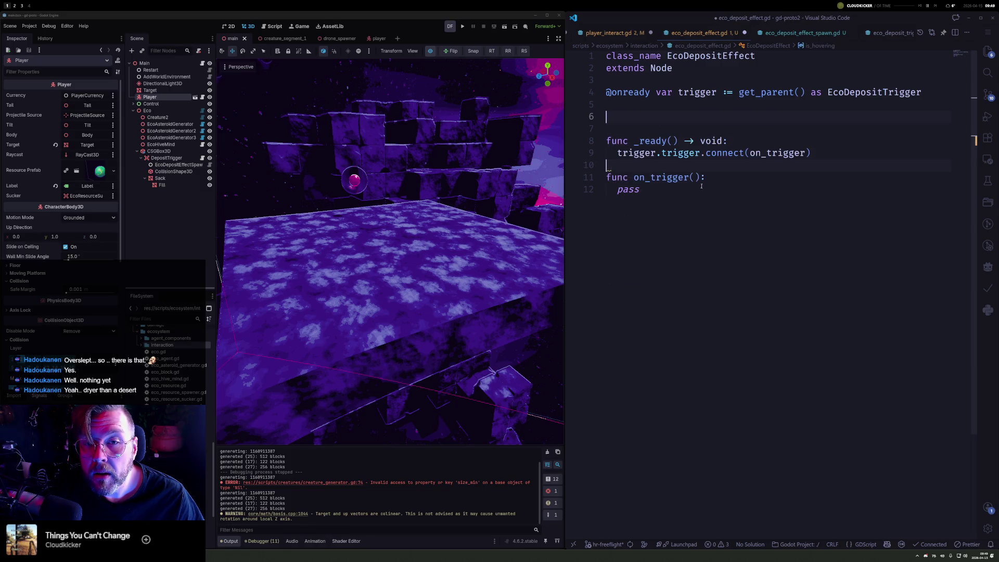
key(BackSpace)
key(BackSpace)
- Paste the hover code after the fill_effect export in eco_deposit_trigger.gd and save it
ctrl+click(830, 92)
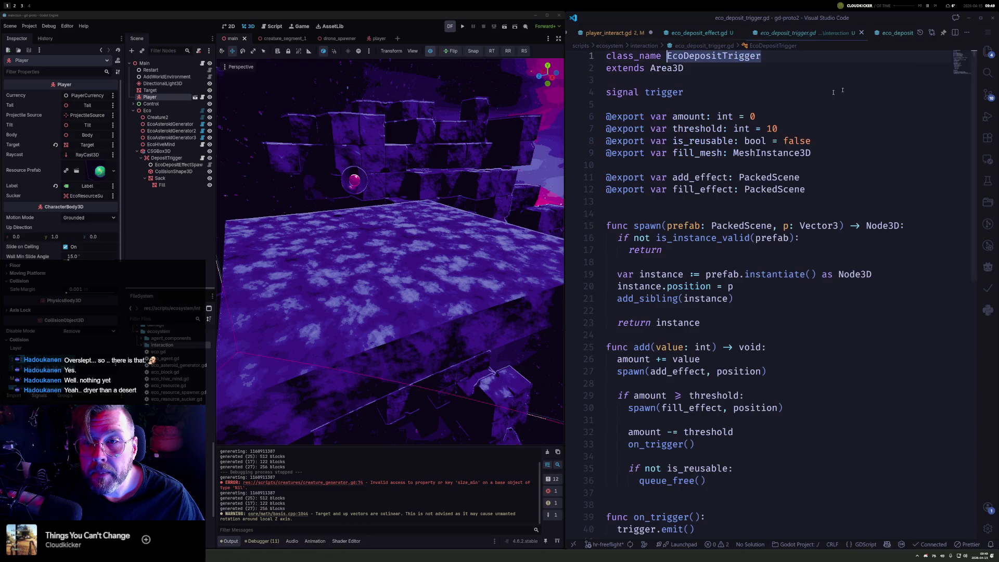
click(661, 206)
text(var is_hovering: bool = false  func hover_enter(): 	is_hovering = true  func hover_leave(): 	is_hovering = false   func _physics_process(delta: float) -> void: 	pass)
click(850, 187)
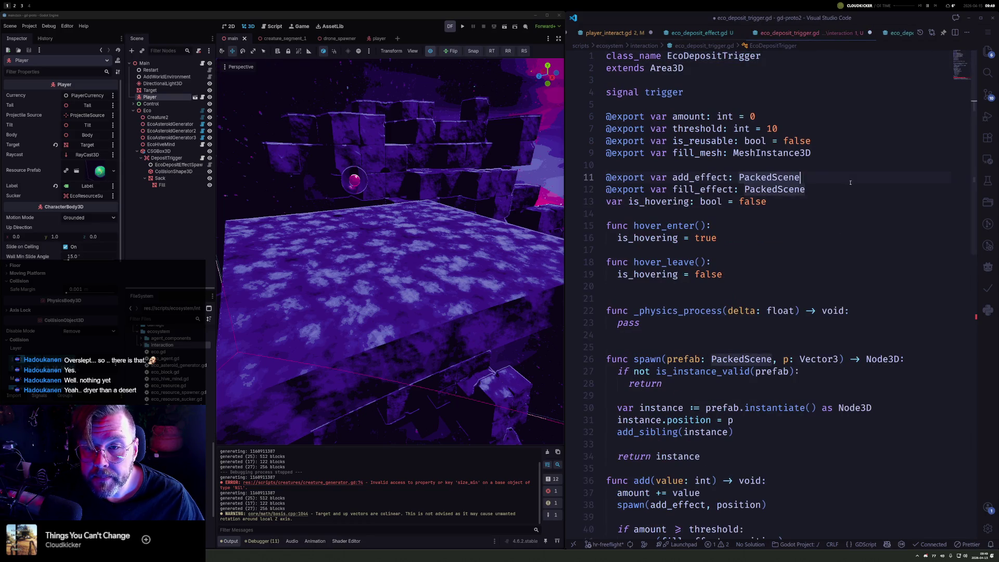
key(Return)
click(711, 299)
key(BackSpace)
scroll(712, 328, down, 2)
scroll(708, 331, up, 2)
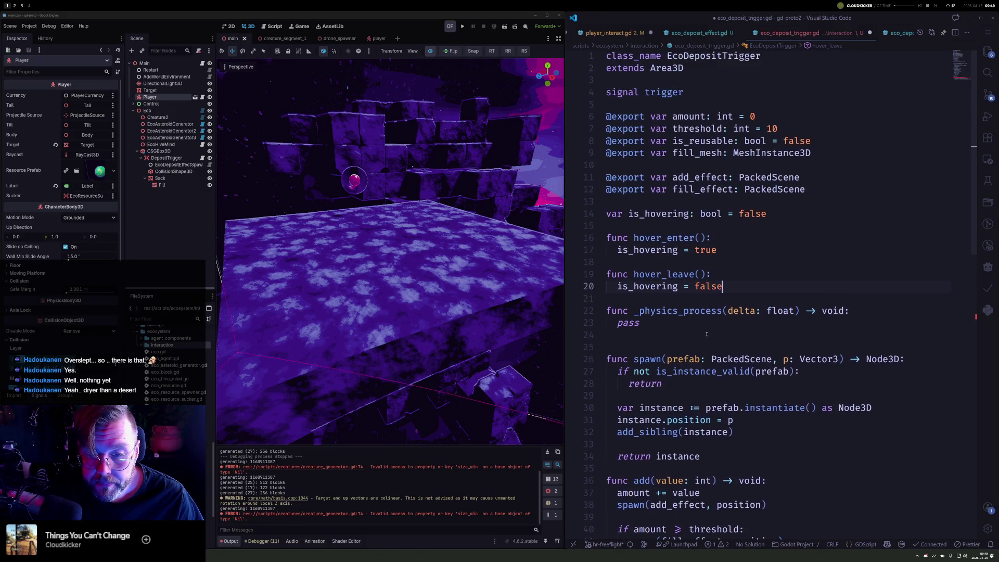
key(ctrl+s)
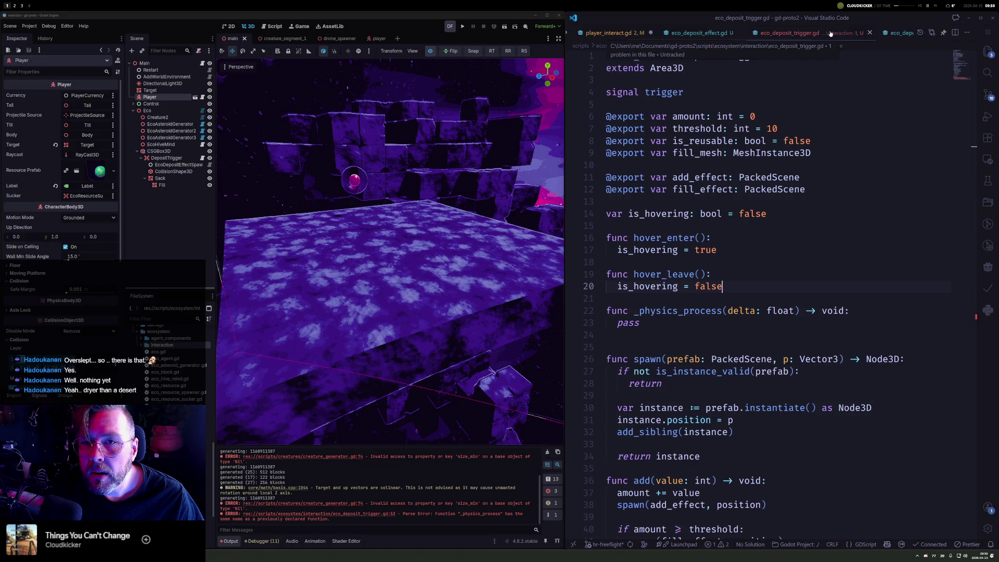
- Delete the duplicate _physics_process stub flagged as an error in eco_deposit_trigger.gd
click(957, 77)
scroll(695, 160, up, 5)
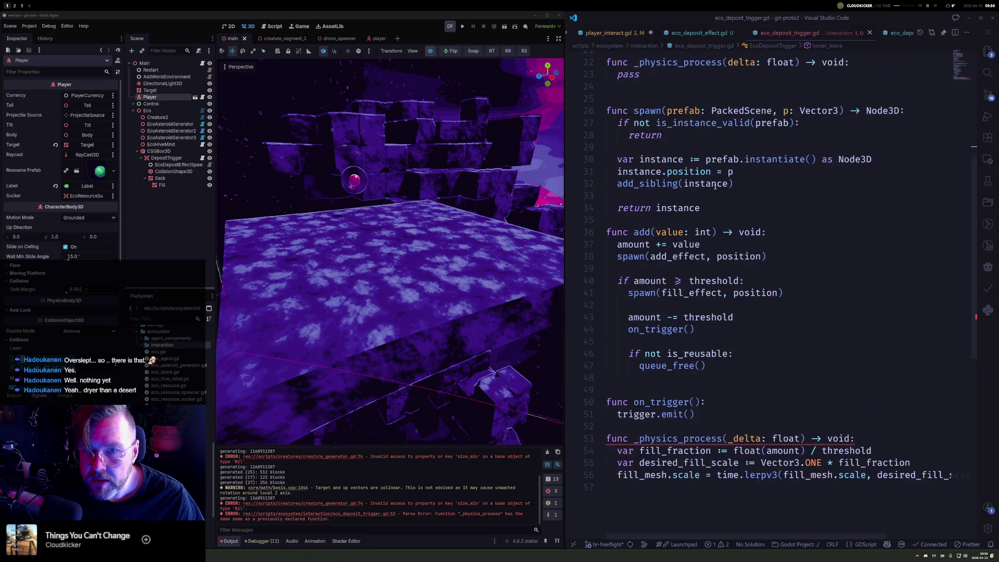
drag(694, 159, 608, 142)
key(BackSpace)
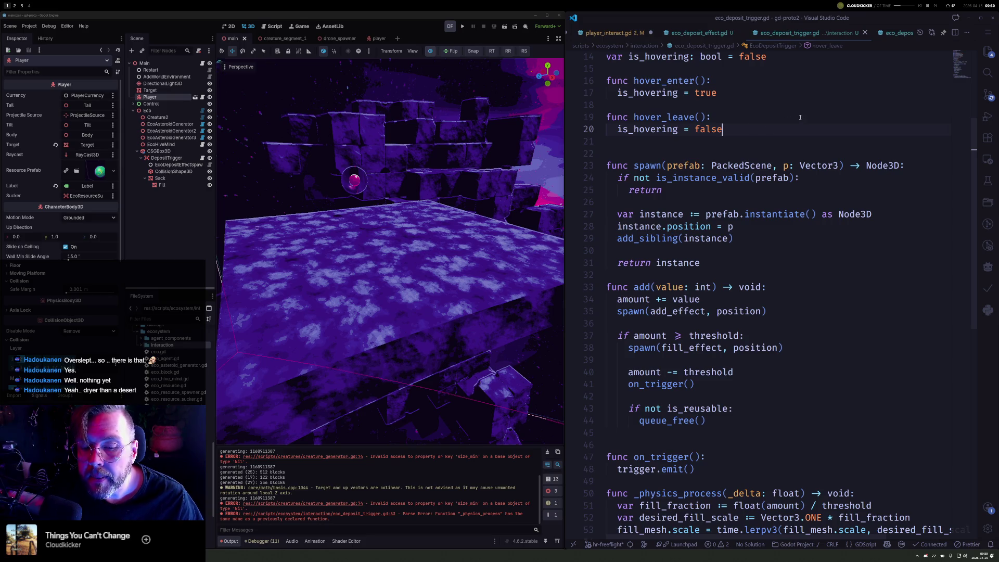
scroll(724, 416, down, 3)
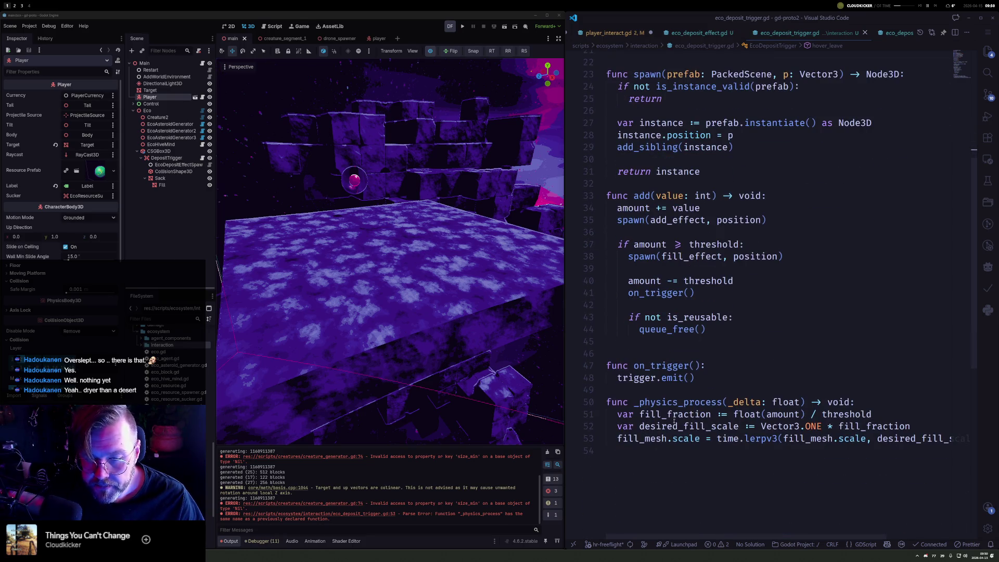
click(617, 36)
- Complete the current_trigger.hover_leave() call on line 35 of player_interact.gd
key(Down)
key(BackSpace)
key(BackSpace)
text(_)
key(Down)
key(Return)
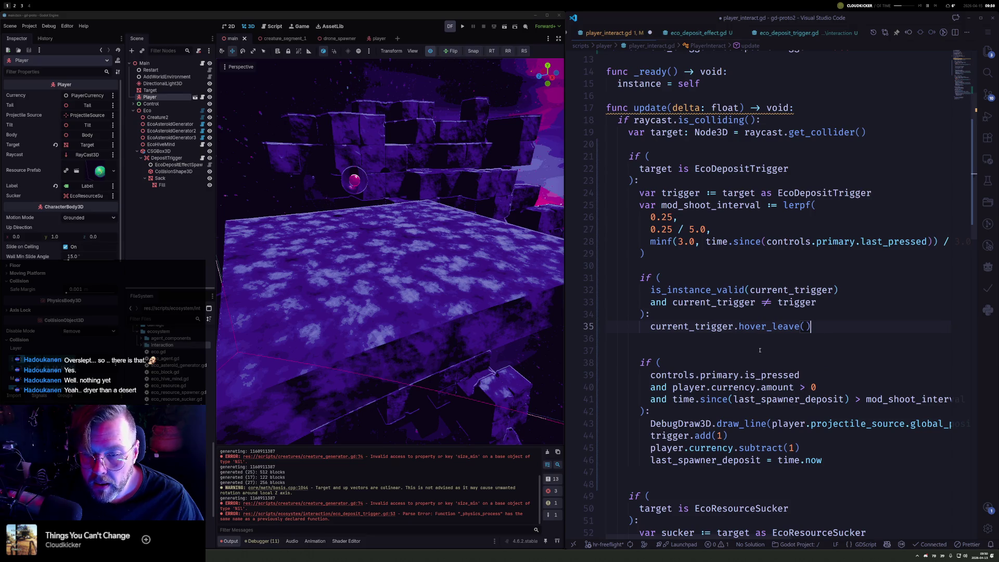
- Add 'current_trigger = trigger' followed by a trigger.hover_enter() call
key(Return)
key(Return)
text(current_trigger)
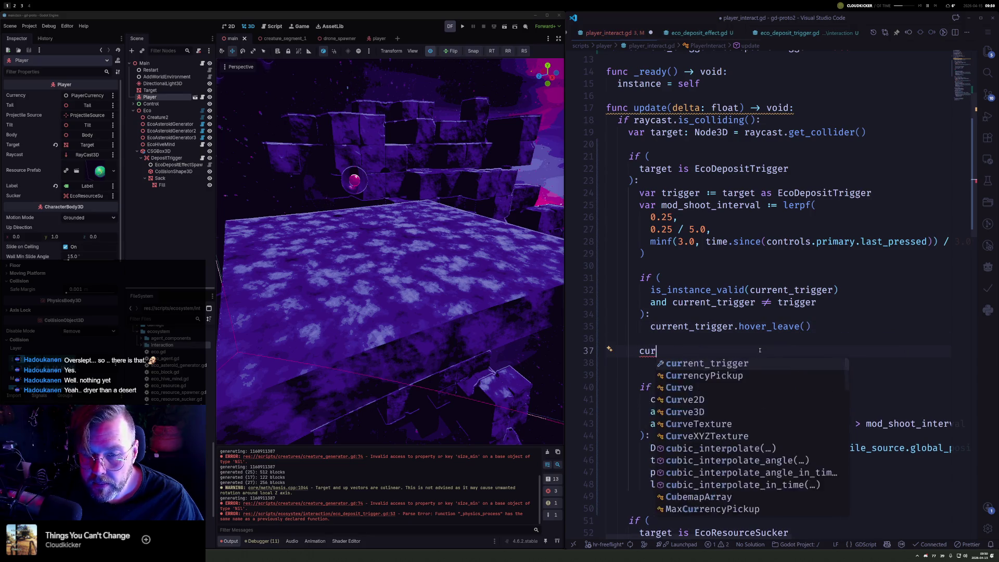
text( = trigger)
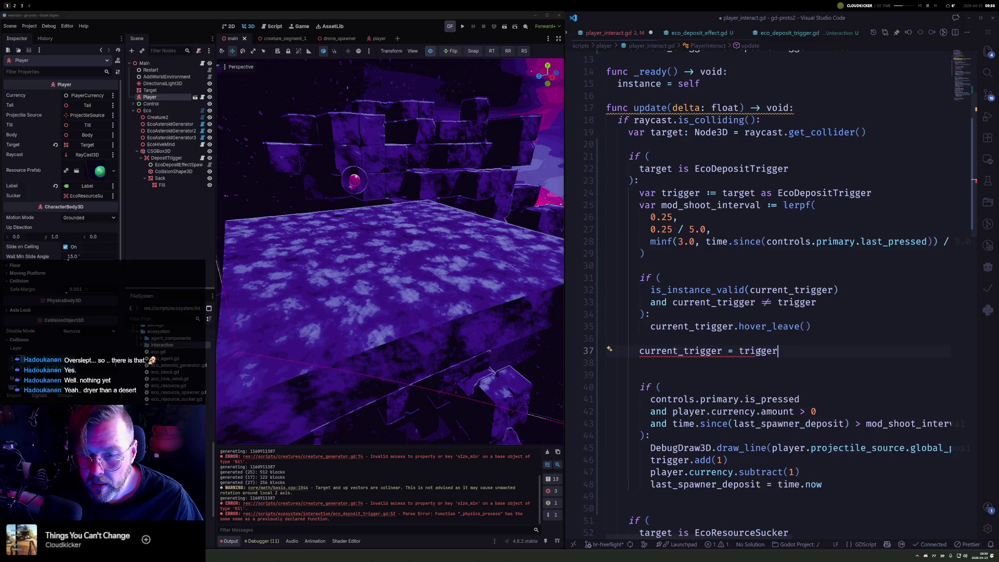
key(Return)
text(trigger.)
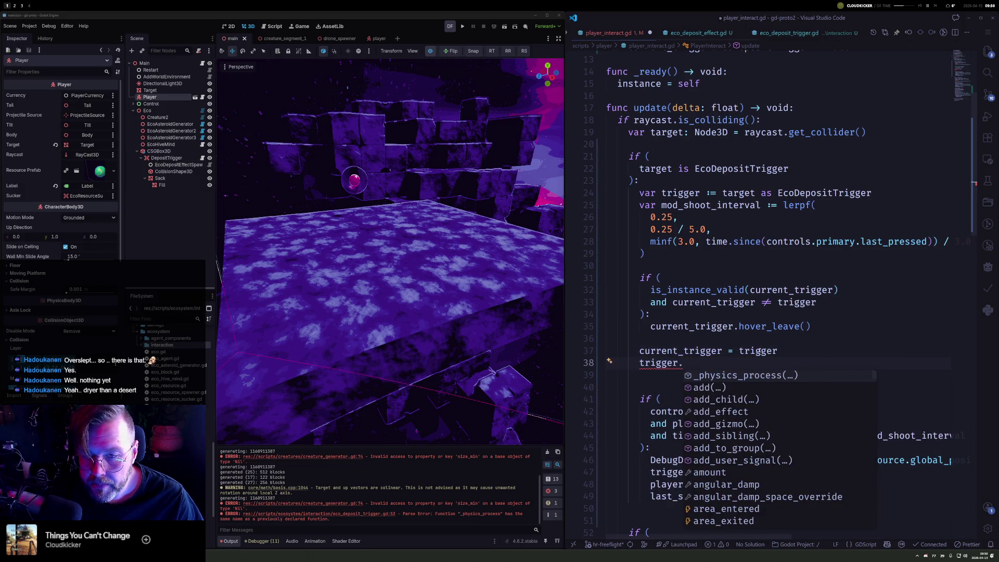
text(enter)
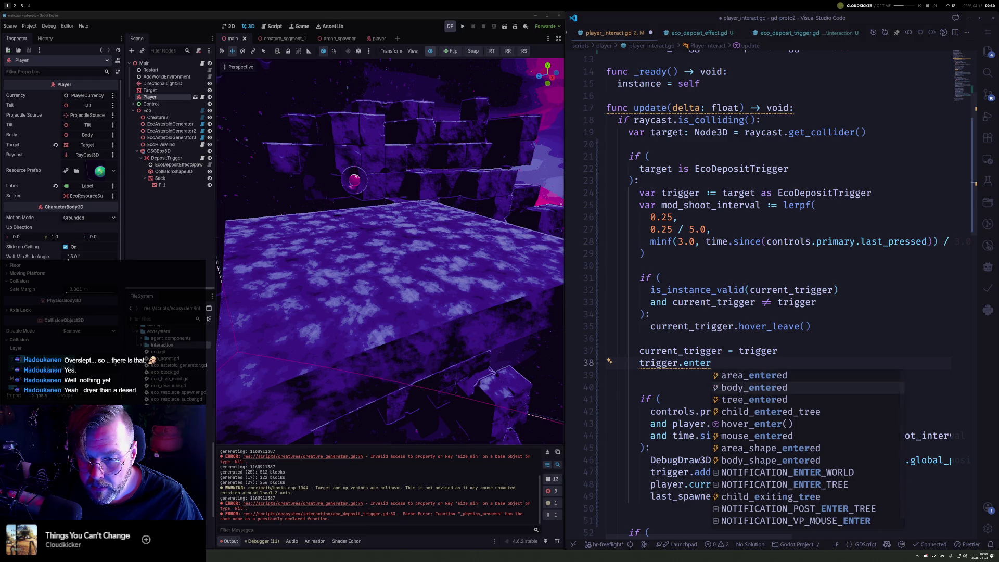
key(Return)
key(Down)
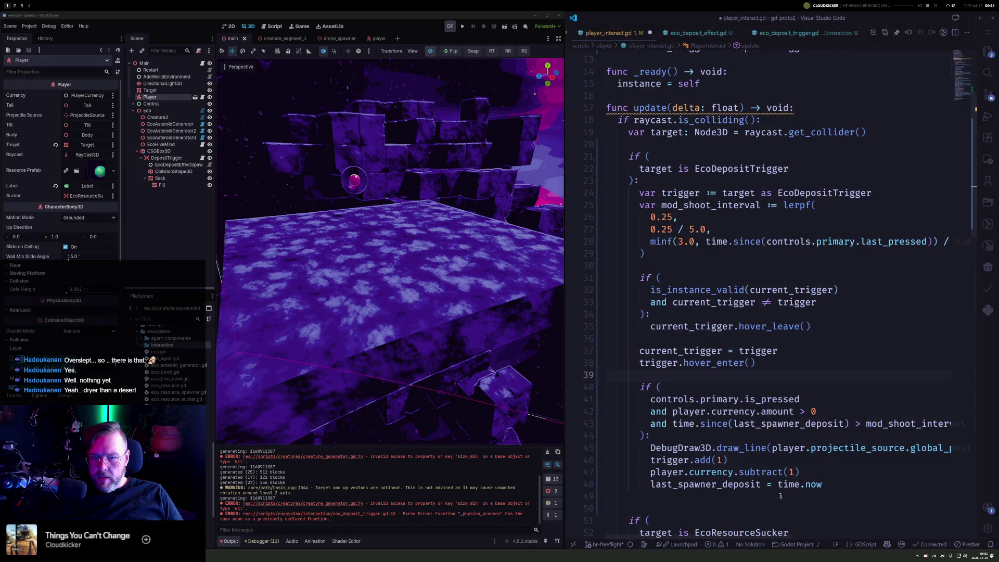
- Leave the code editor and switch to the empty fourth workspace
click(687, 268)
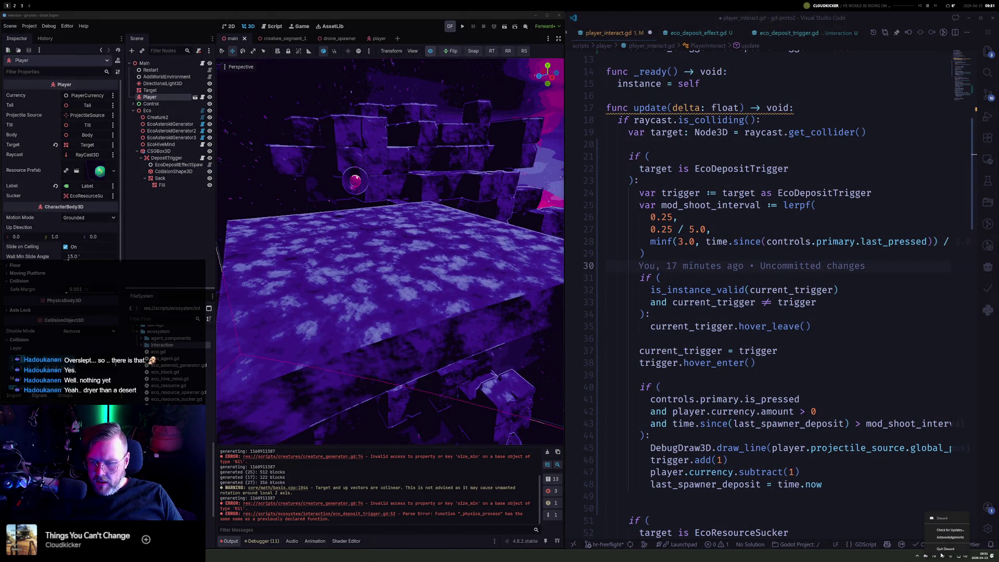
click(606, 265)
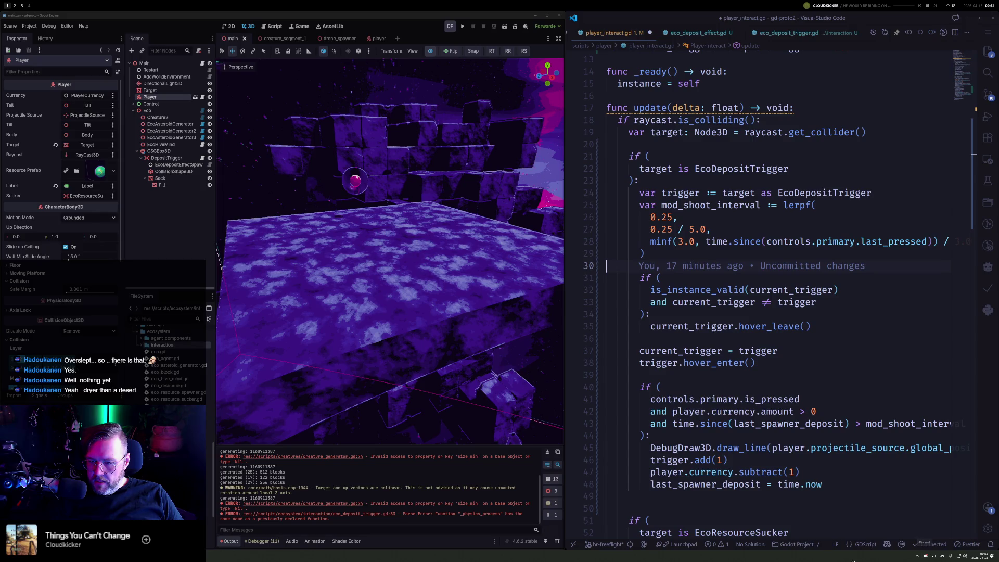
key(alt+2)
key(alt+4)
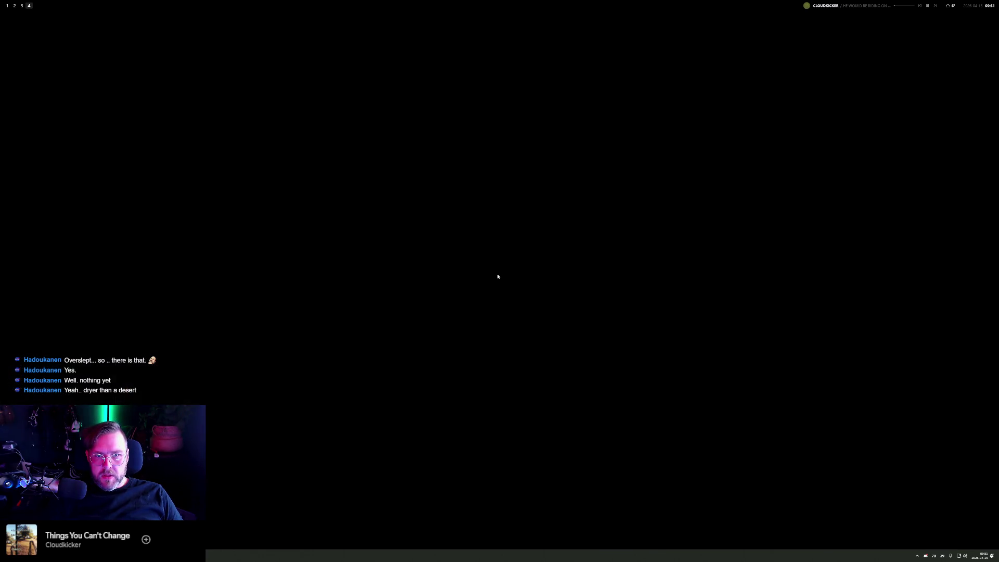
- Search 'tas' in the app launcher and launch Task Manager
key(alt+space)
text(s)
key(BackSpace)
text(tas)
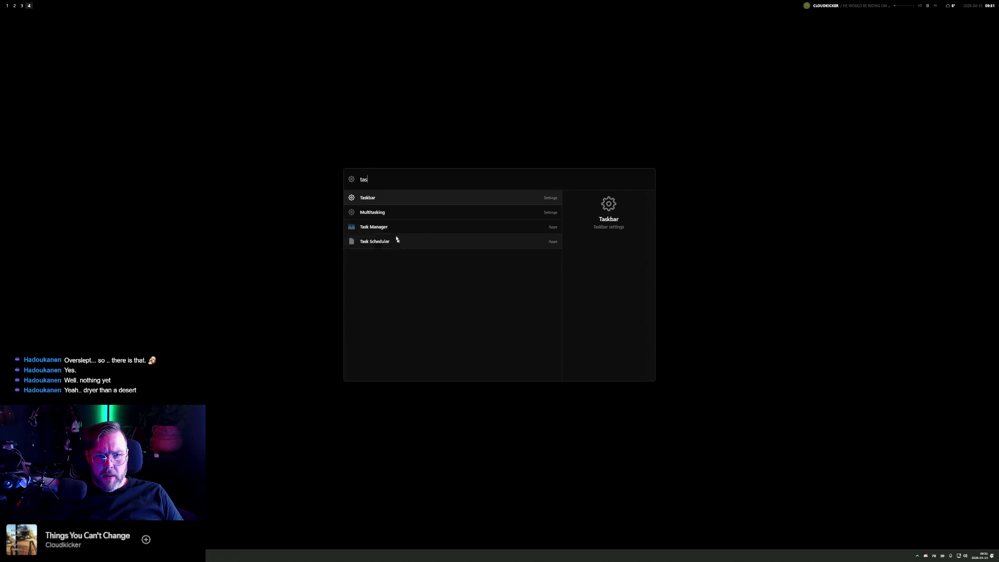
click(379, 227)
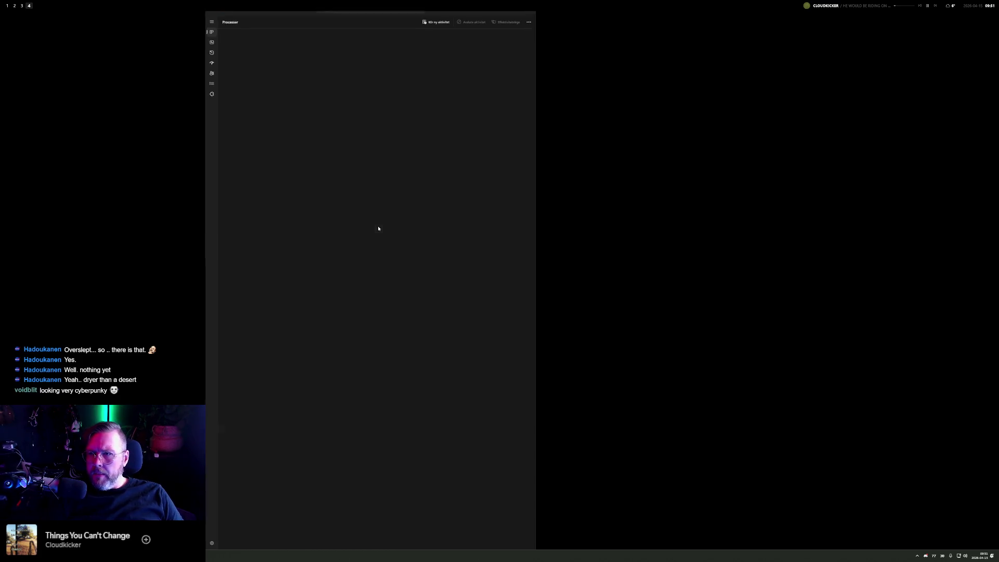